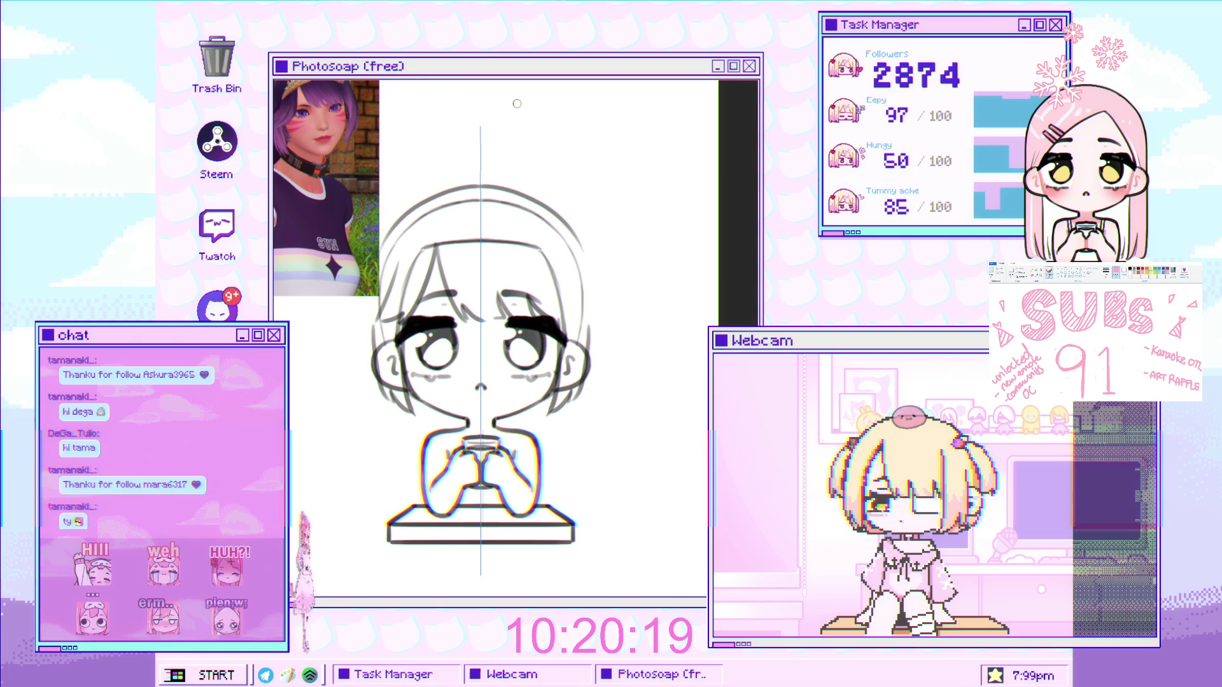
Undo the stray vertical strokes, then letter a mirrored 'BRB' above the head and begin 'NOMMING' beneath it
{"action": "key", "text": "ctrl+z"}
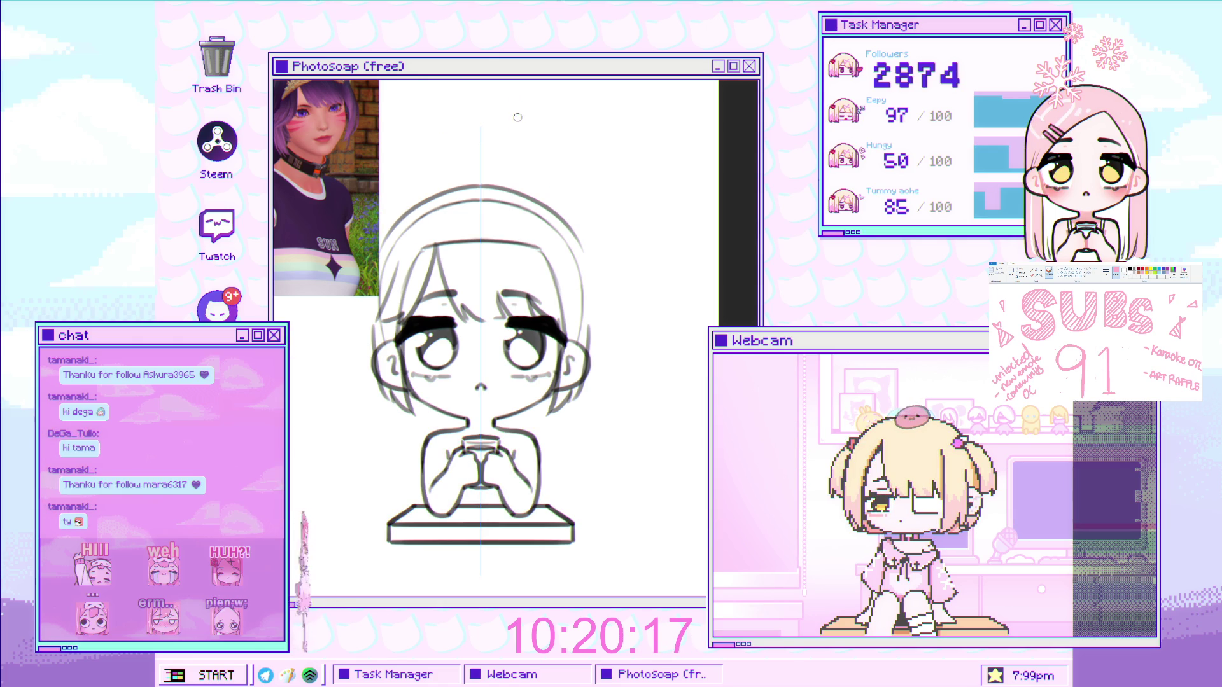
{"action": "mouse_move", "coordinate": [522, 134]}
{"action": "left_mouse_down"}
{"action": "mouse_move", "coordinate": [529, 113]}
{"action": "mouse_move", "coordinate": [533, 136]}
{"action": "mouse_move", "coordinate": [573, 145]}
{"action": "left_mouse_up"}
{"action": "mouse_move", "coordinate": [495, 171]}
{"action": "left_mouse_down"}
{"action": "mouse_move", "coordinate": [516, 151]}
{"action": "mouse_move", "coordinate": [521, 173]}
{"action": "mouse_move", "coordinate": [540, 165]}
{"action": "mouse_move", "coordinate": [554, 192]}
{"action": "mouse_move", "coordinate": [591, 194]}
{"action": "mouse_move", "coordinate": [600, 218]}
{"action": "left_mouse_up"}
{"action": "left_click", "coordinate": [528, 182]}
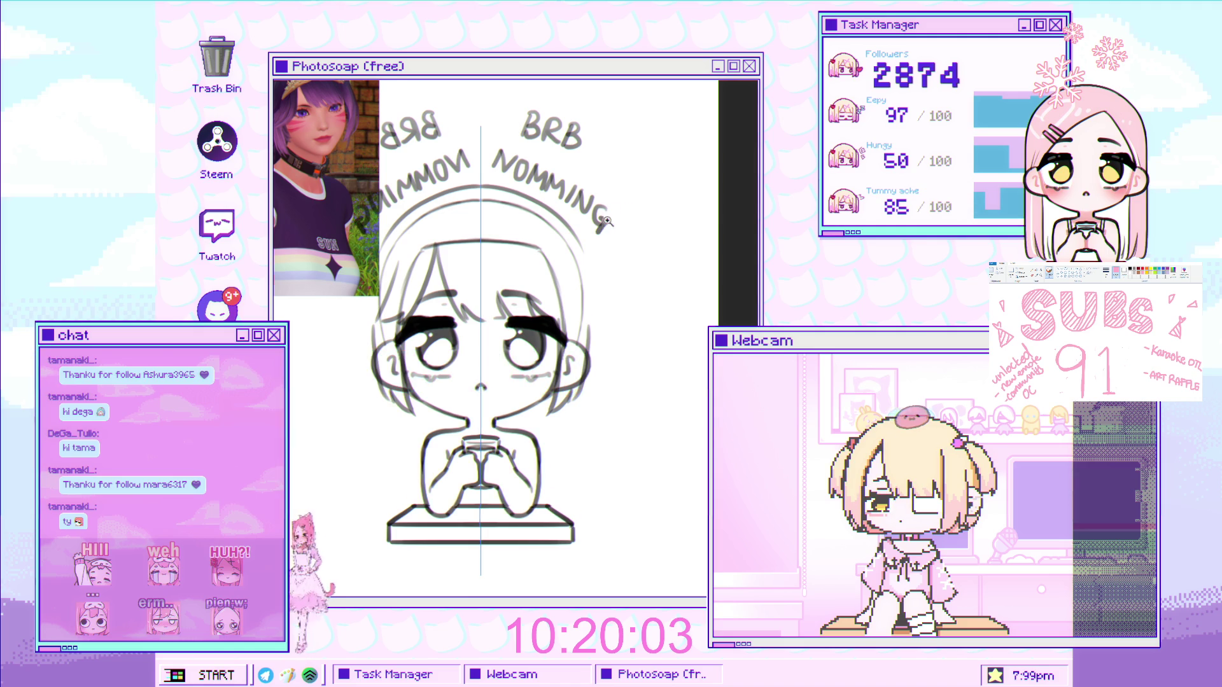
Finish the lettering with an exclamation mark and its dot after 'NOMMING'
{"action": "scroll", "coordinate": [620, 207], "scroll_direction": "up", "scroll_amount": 3}
{"action": "scroll", "coordinate": [621, 202], "scroll_direction": "up", "scroll_amount": 2}
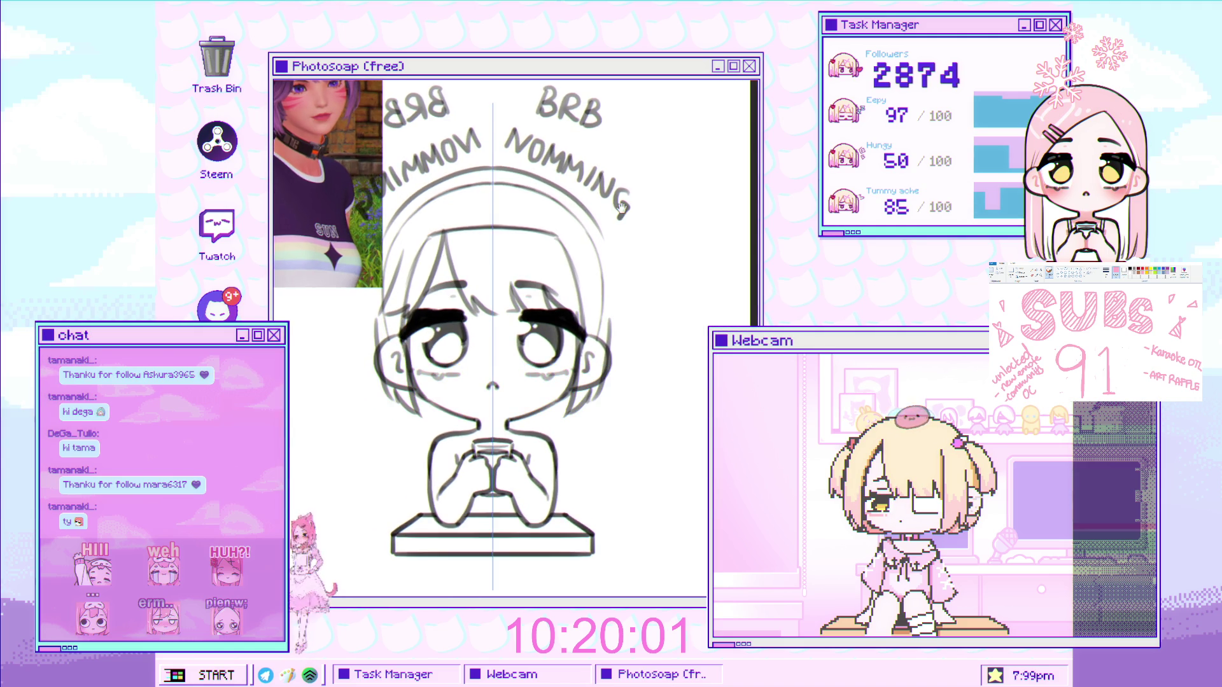
{"action": "left_click_drag", "start_coordinate": [642, 213], "coordinate": [627, 237]}
{"action": "left_click", "coordinate": [618, 251]}
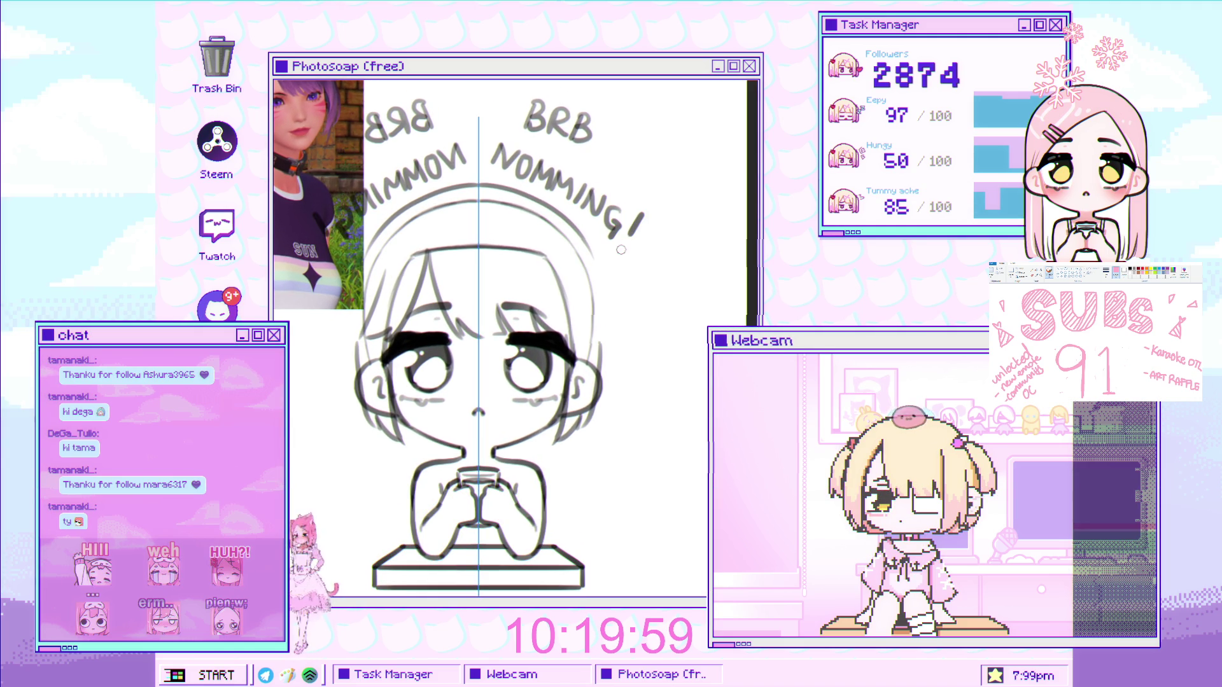
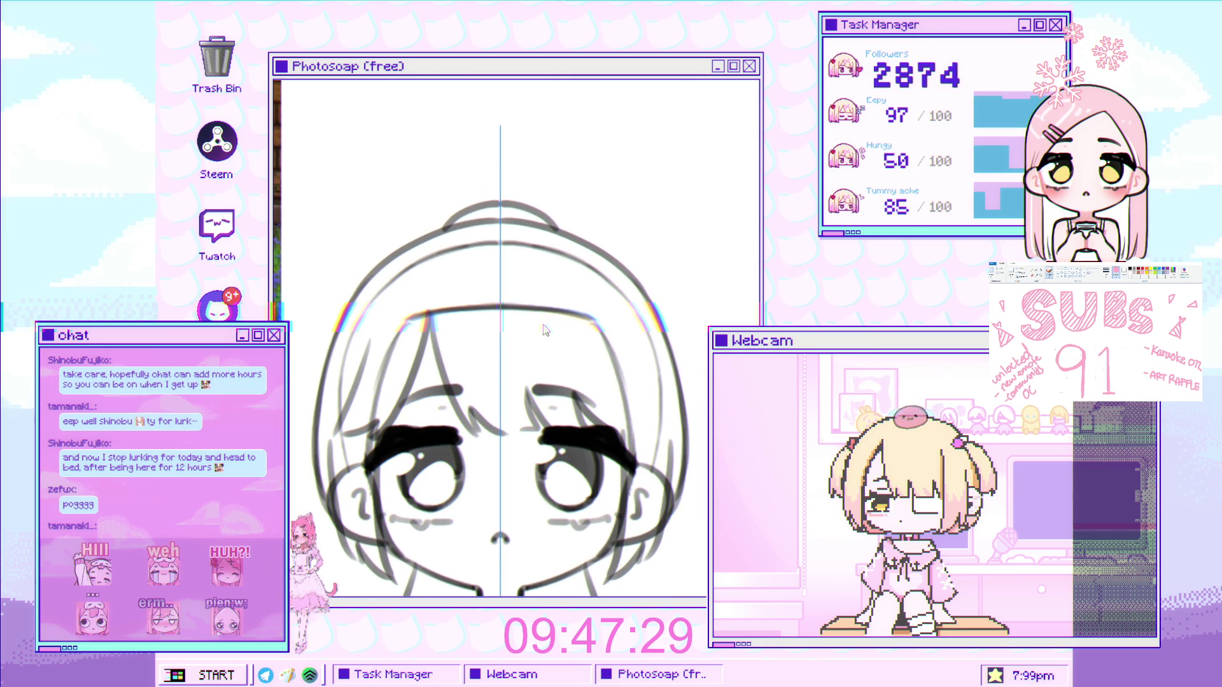
Reposition the face on the canvas and show the vertical symmetry guide
{"action": "mouse_move", "coordinate": [535, 313]}
{"action": "left_mouse_down"}
{"action": "mouse_move", "coordinate": [527, 395]}
{"action": "mouse_move", "coordinate": [510, 403]}
{"action": "mouse_move", "coordinate": [464, 369]}
{"action": "mouse_move", "coordinate": [486, 354]}
{"action": "mouse_move", "coordinate": [419, 399]}
{"action": "left_mouse_up"}
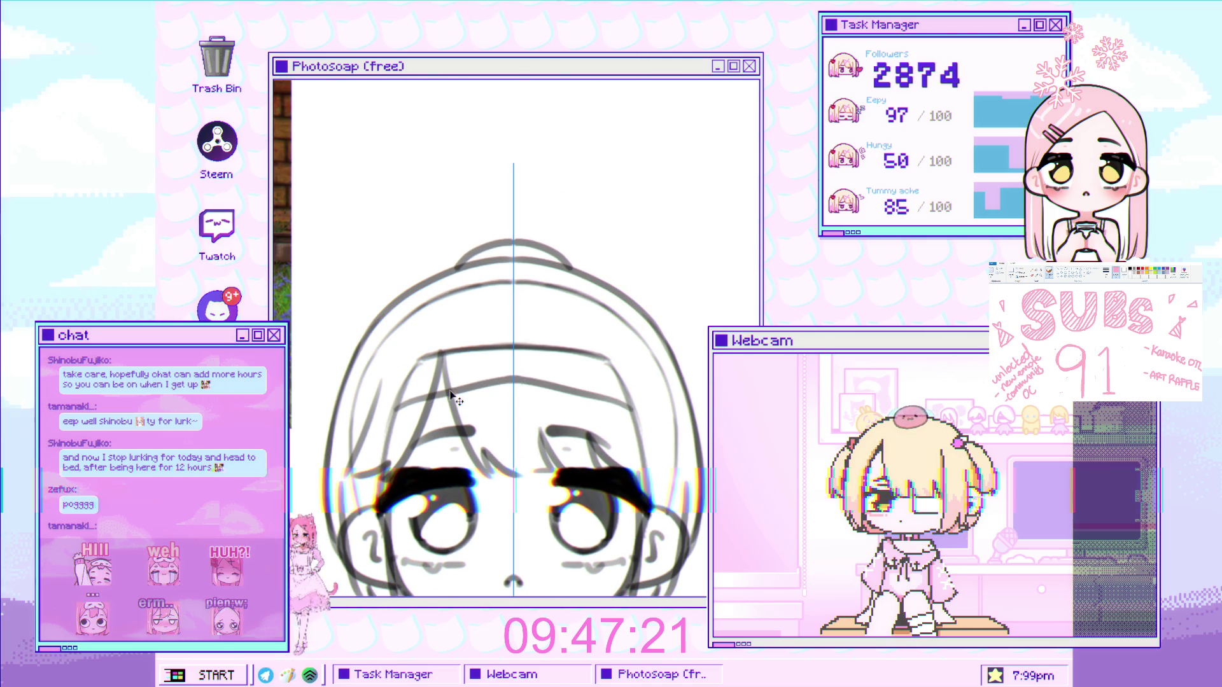
{"action": "scroll", "coordinate": [514, 354], "scroll_direction": "up", "scroll_amount": 2}
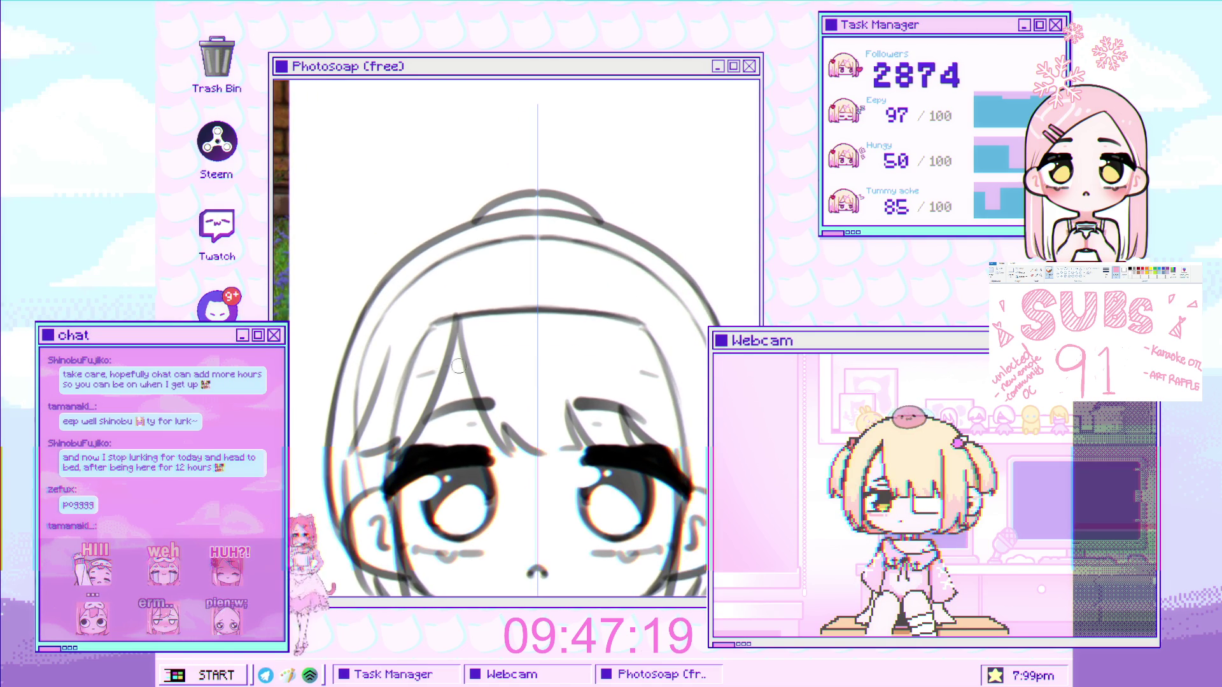
{"action": "scroll", "coordinate": [502, 378], "scroll_direction": "down", "scroll_amount": 2}
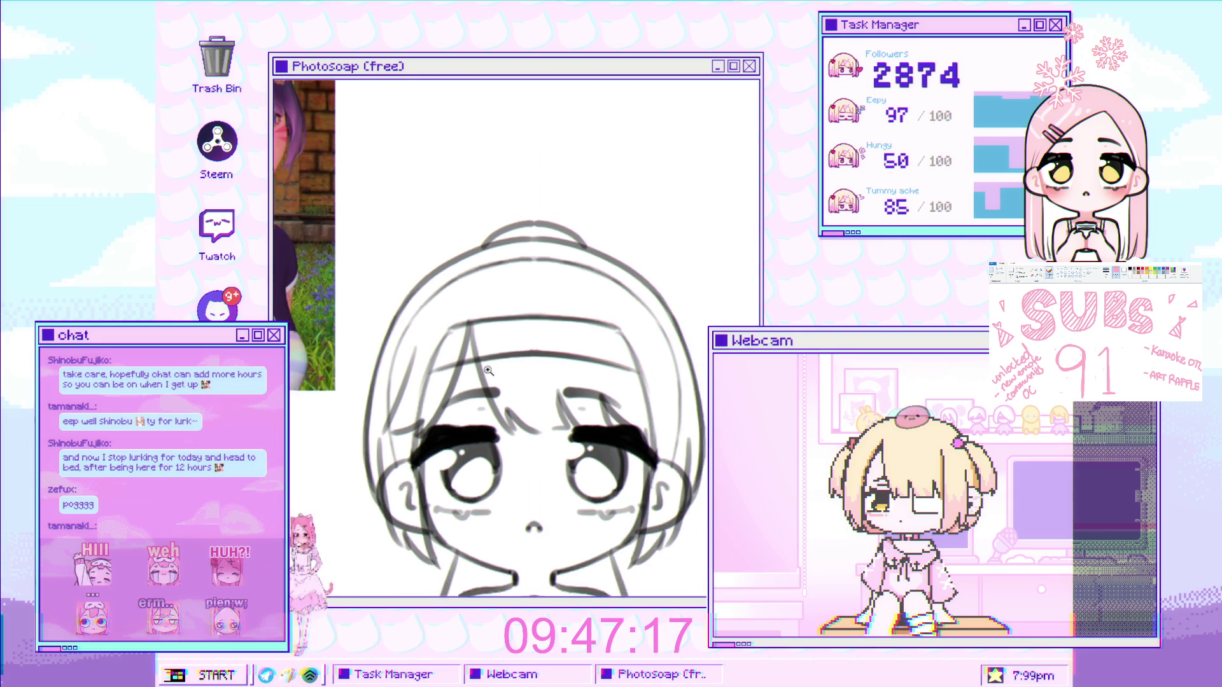
{"action": "scroll", "coordinate": [502, 378], "scroll_direction": "up", "scroll_amount": 2}
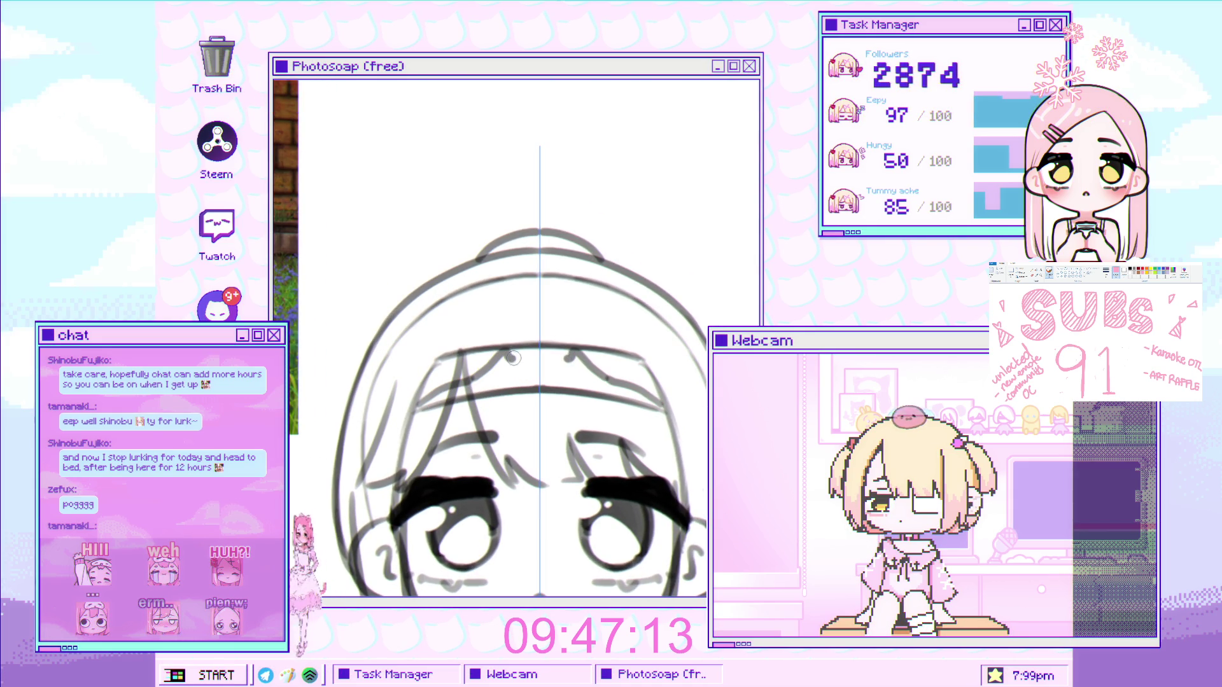
{"action": "scroll", "coordinate": [540, 357], "scroll_direction": "down", "scroll_amount": 1}
{"action": "scroll", "coordinate": [553, 355], "scroll_direction": "up", "scroll_amount": 2}
{"action": "scroll", "coordinate": [553, 356], "scroll_direction": "down", "scroll_amount": 3}
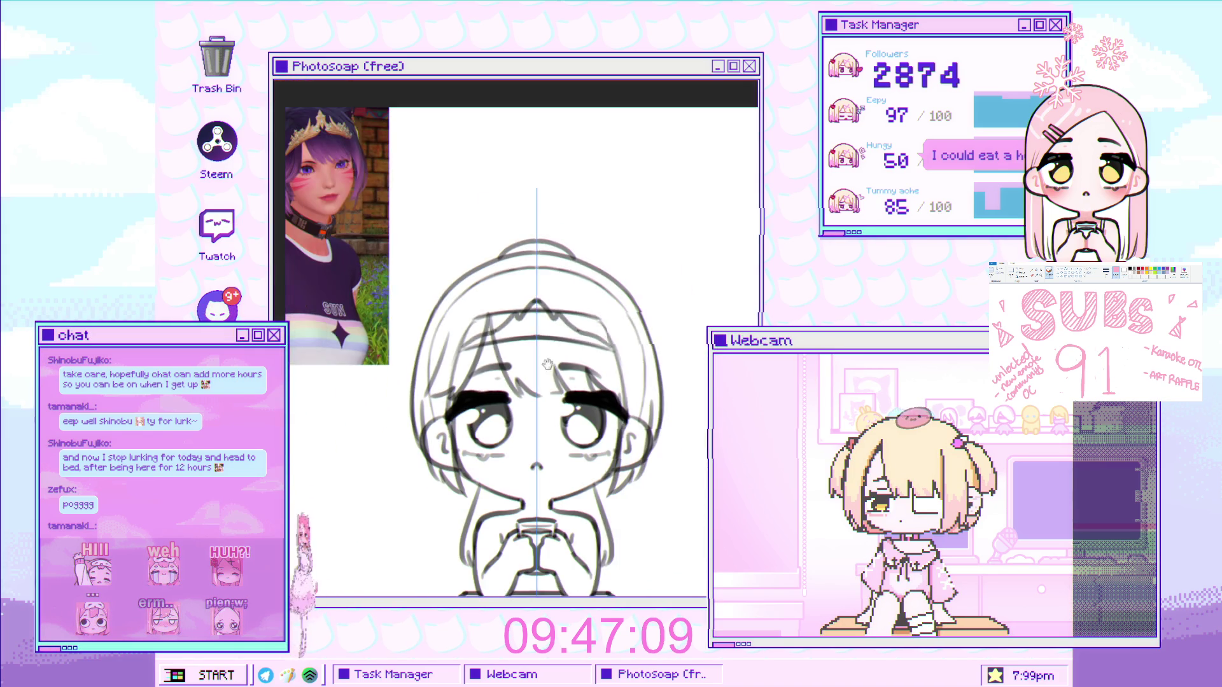
{"action": "scroll", "coordinate": [552, 367], "scroll_direction": "up", "scroll_amount": 3}
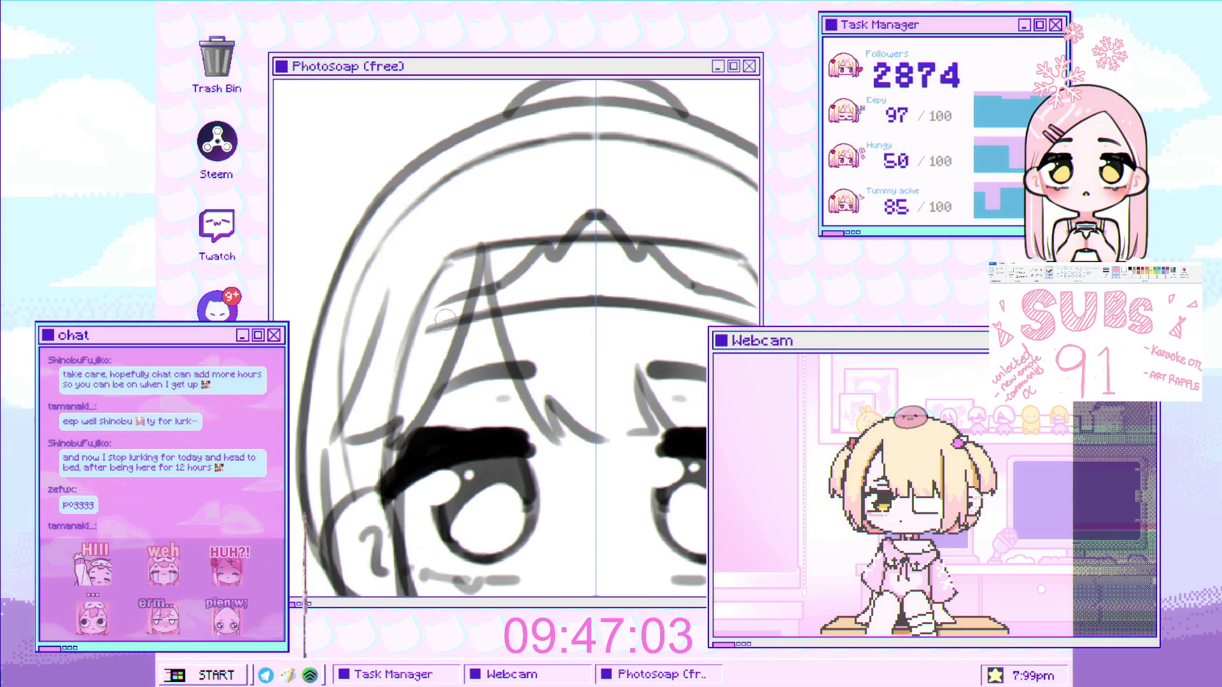
{"action": "scroll", "coordinate": [462, 295], "scroll_direction": "down", "scroll_amount": 3}
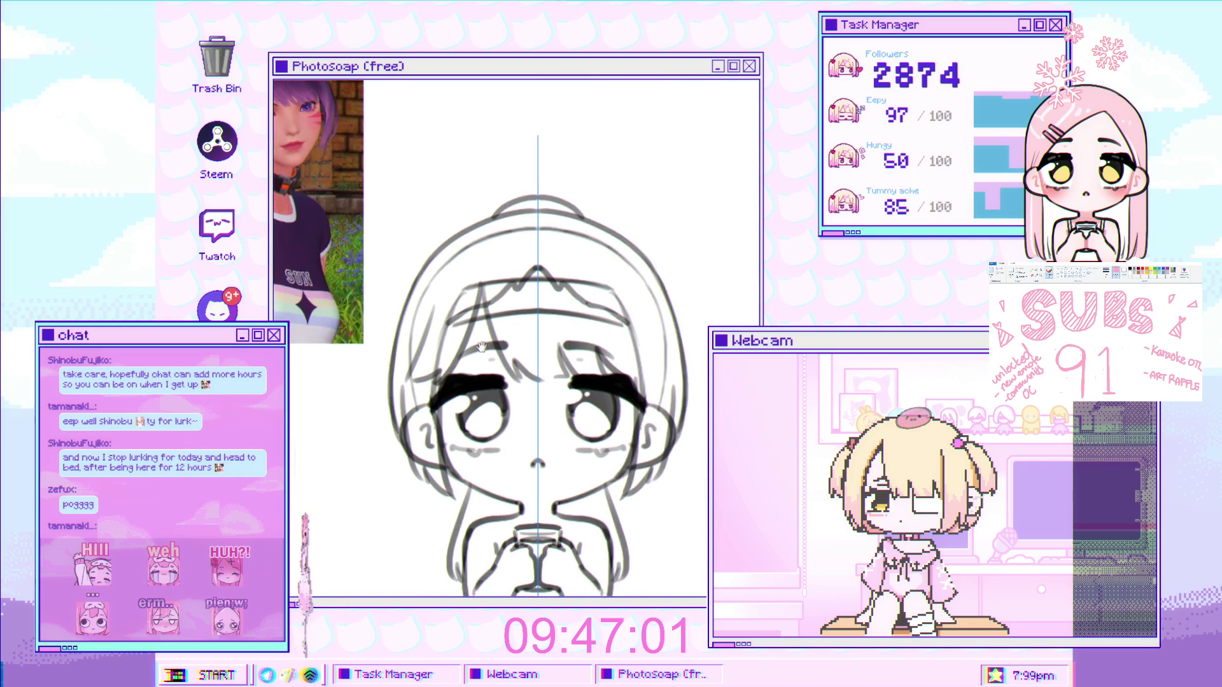
{"action": "scroll", "coordinate": [477, 322], "scroll_direction": "up", "scroll_amount": 2}
{"action": "key", "text": "ctrl+semicolon"}
{"action": "scroll", "coordinate": [437, 352], "scroll_direction": "down", "scroll_amount": 3}
{"action": "scroll", "coordinate": [451, 304], "scroll_direction": "up", "scroll_amount": 3}
Undo the stray grey strokes near the chin and neck lines
{"action": "key", "text": "ctrl+semicolon"}
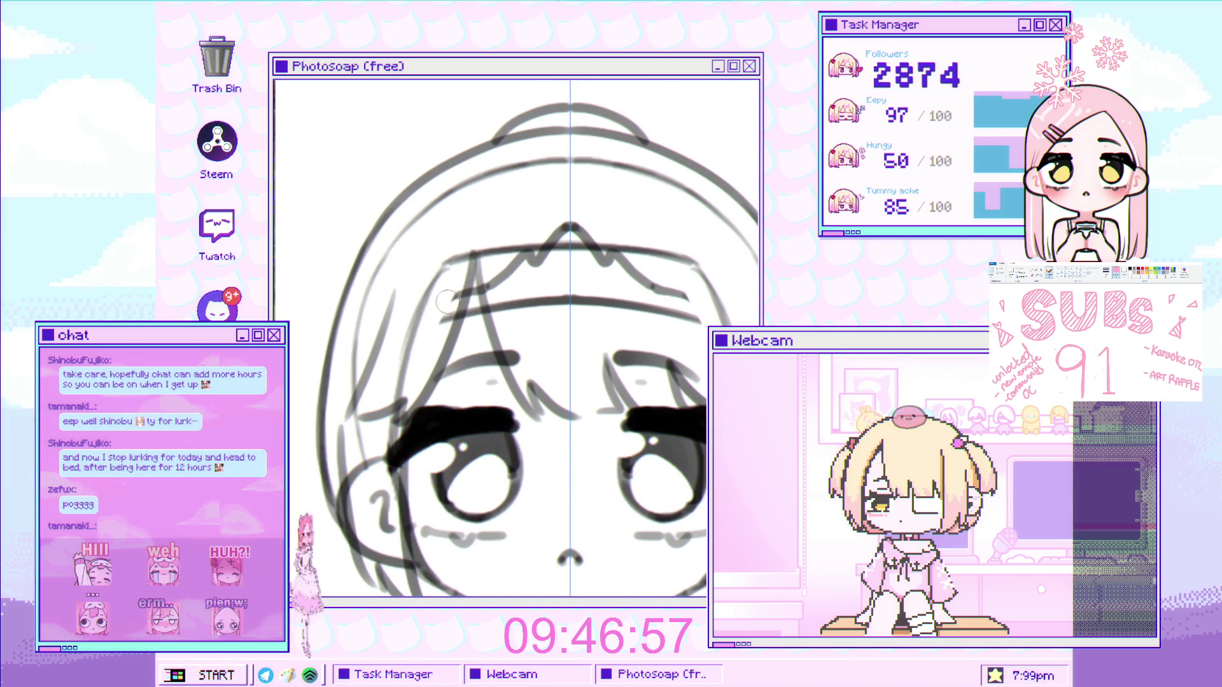
{"action": "scroll", "coordinate": [441, 329], "scroll_direction": "down", "scroll_amount": 3}
{"action": "scroll", "coordinate": [456, 273], "scroll_direction": "up", "scroll_amount": 5}
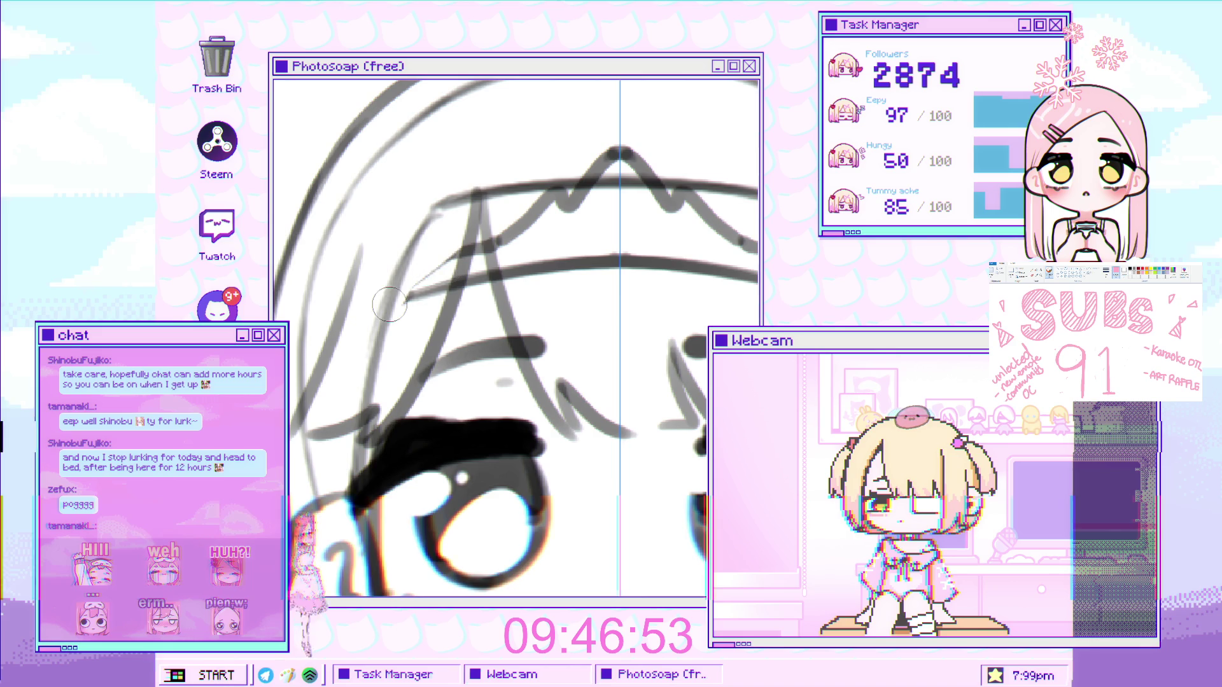
{"action": "scroll", "coordinate": [513, 306], "scroll_direction": "down", "scroll_amount": 5}
{"action": "scroll", "coordinate": [515, 299], "scroll_direction": "up", "scroll_amount": 4}
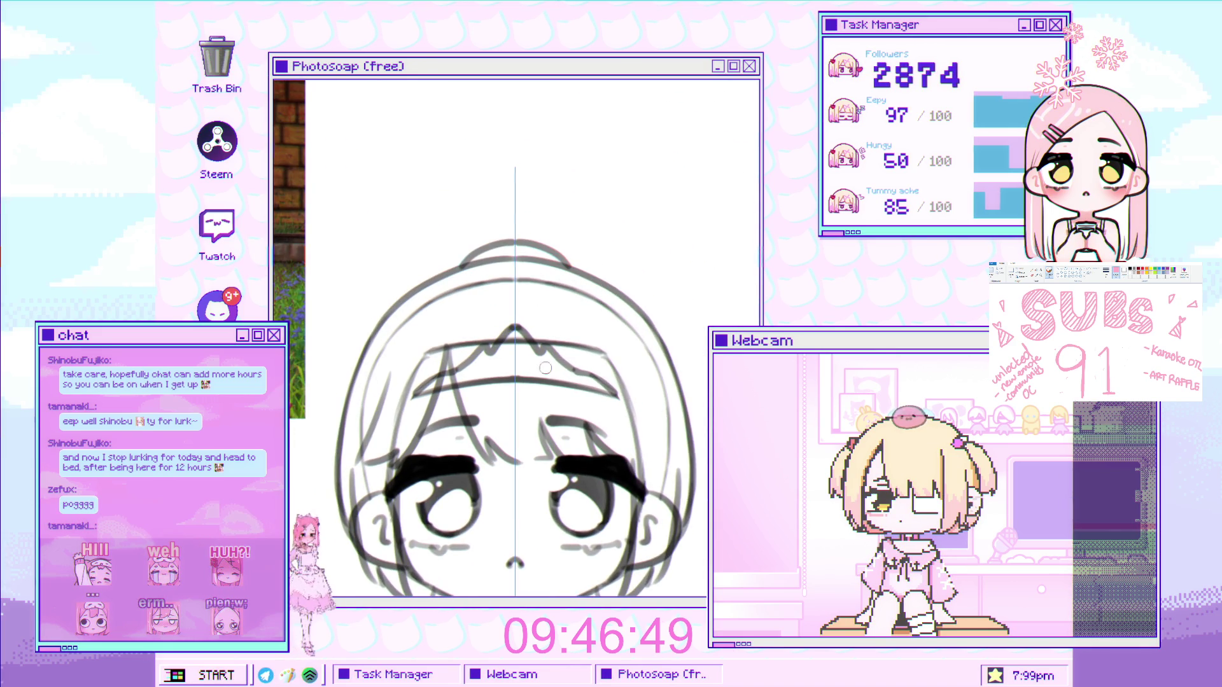
{"action": "scroll", "coordinate": [513, 395], "scroll_direction": "up", "scroll_amount": 2}
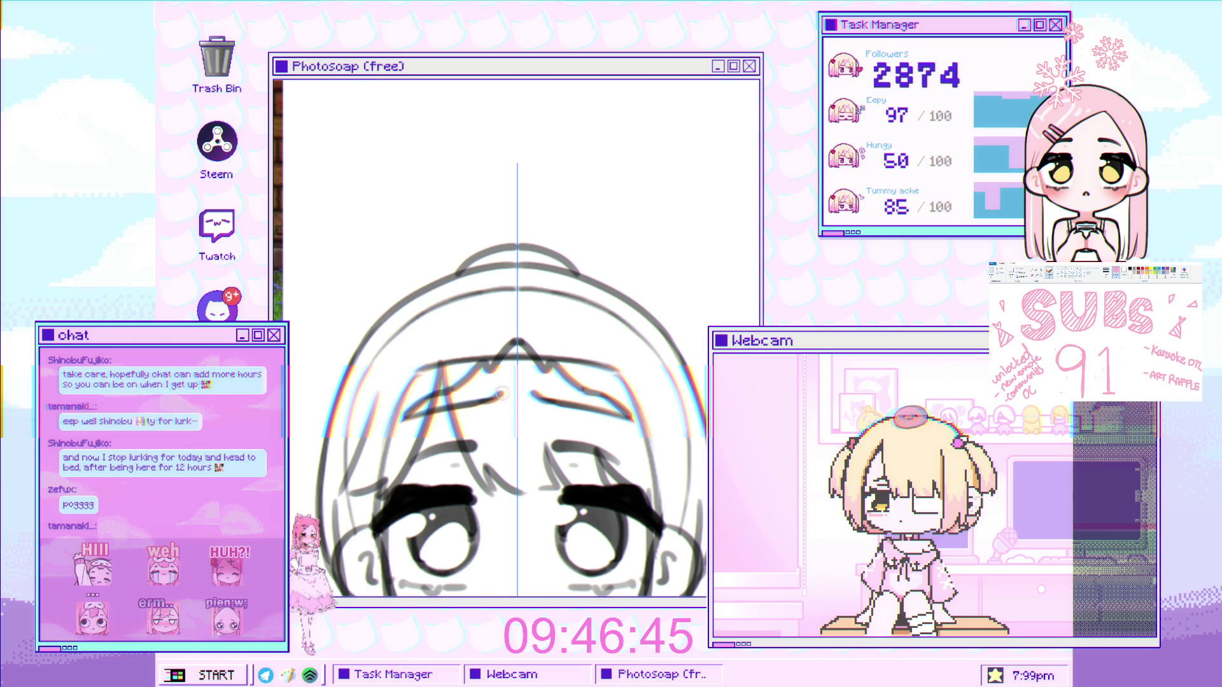
{"action": "scroll", "coordinate": [554, 337], "scroll_direction": "down", "scroll_amount": 3}
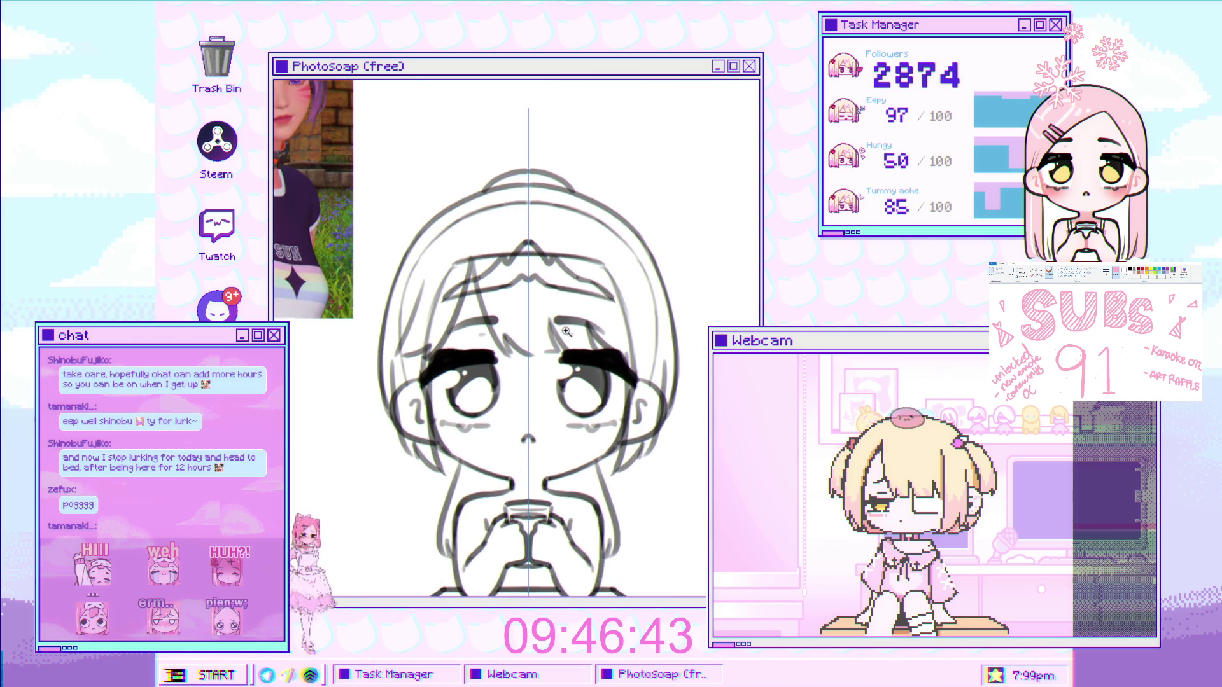
{"action": "scroll", "coordinate": [554, 338], "scroll_direction": "up", "scroll_amount": 2}
{"action": "scroll", "coordinate": [554, 338], "scroll_direction": "up", "scroll_amount": 1}
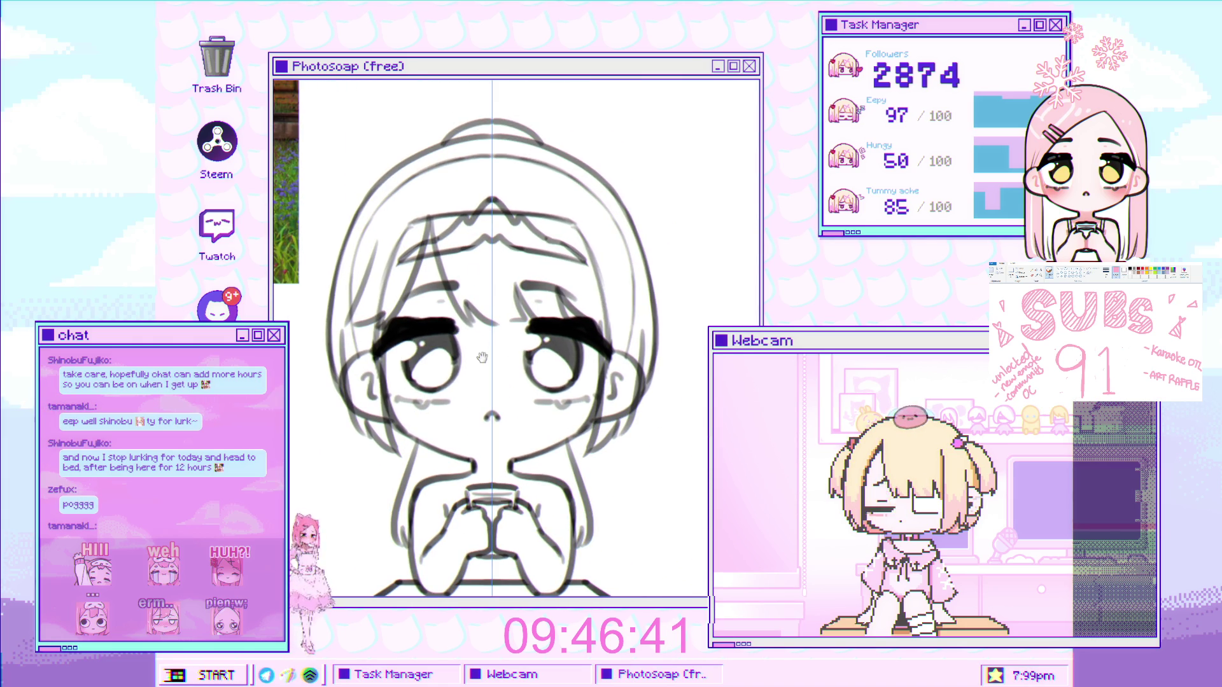
{"action": "scroll", "coordinate": [490, 369], "scroll_direction": "up", "scroll_amount": 3}
{"action": "key", "text": "ctrl+z"}
Draw a dark collar band across the neck with mirrored marks at both neck joints, then zoom out
{"action": "left_click_drag", "start_coordinate": [488, 381], "coordinate": [576, 377]}
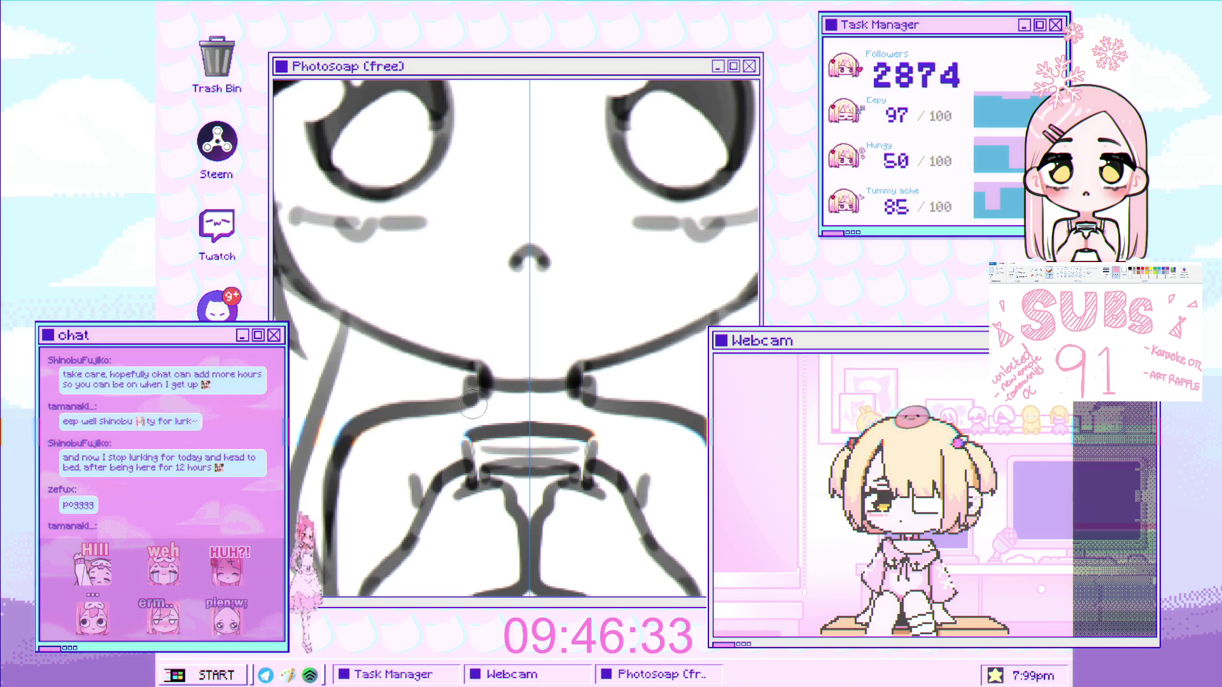
{"action": "left_click_drag", "start_coordinate": [466, 399], "coordinate": [471, 414]}
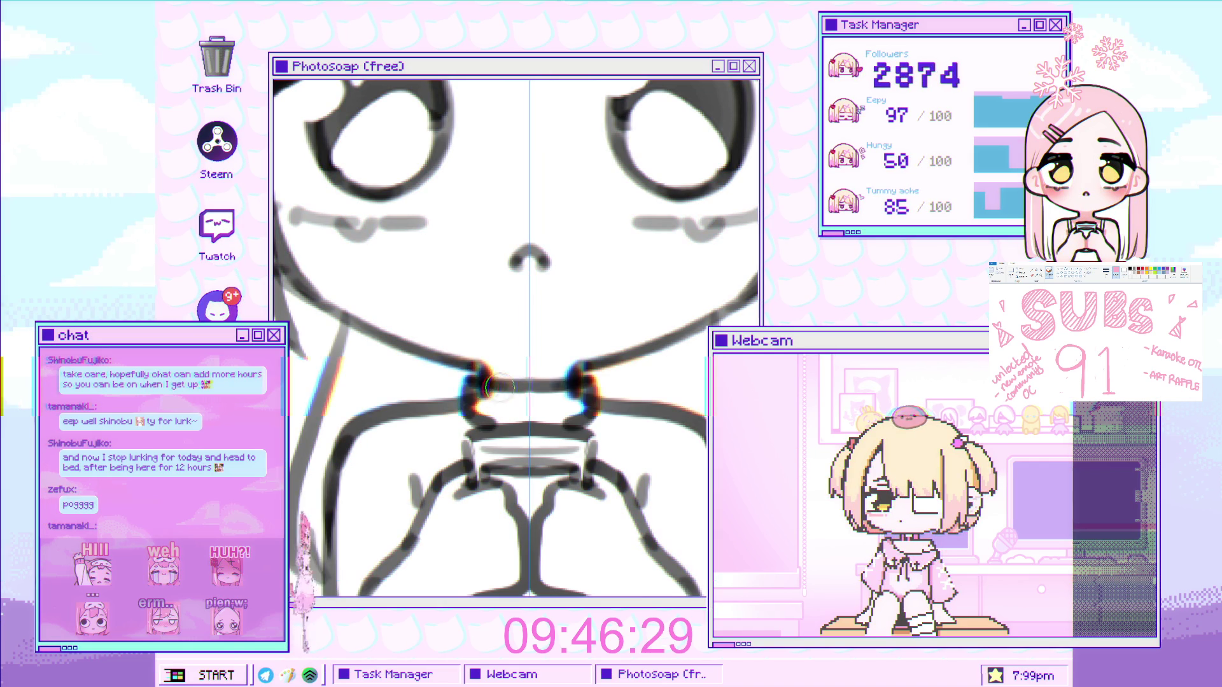
{"action": "scroll", "coordinate": [490, 401], "scroll_direction": "down", "scroll_amount": 5}
{"action": "scroll", "coordinate": [509, 426], "scroll_direction": "up", "scroll_amount": 5}
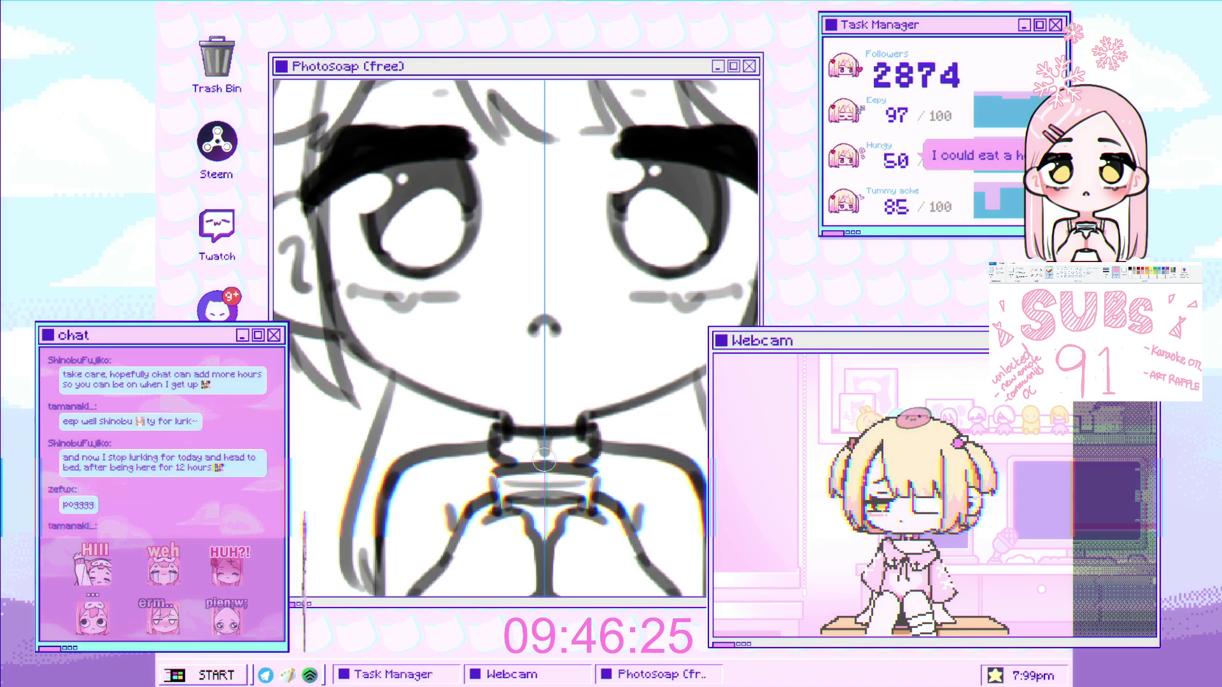
{"action": "scroll", "coordinate": [528, 436], "scroll_direction": "down", "scroll_amount": 5}
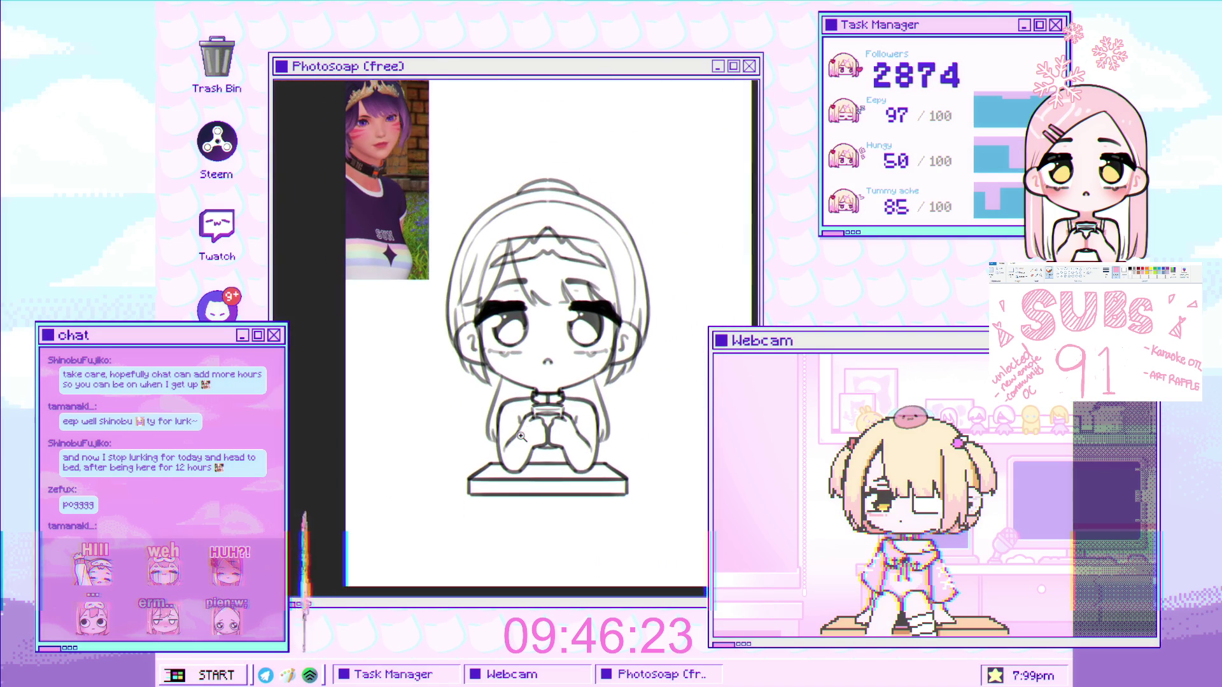
{"action": "scroll", "coordinate": [522, 436], "scroll_direction": "up", "scroll_amount": 5}
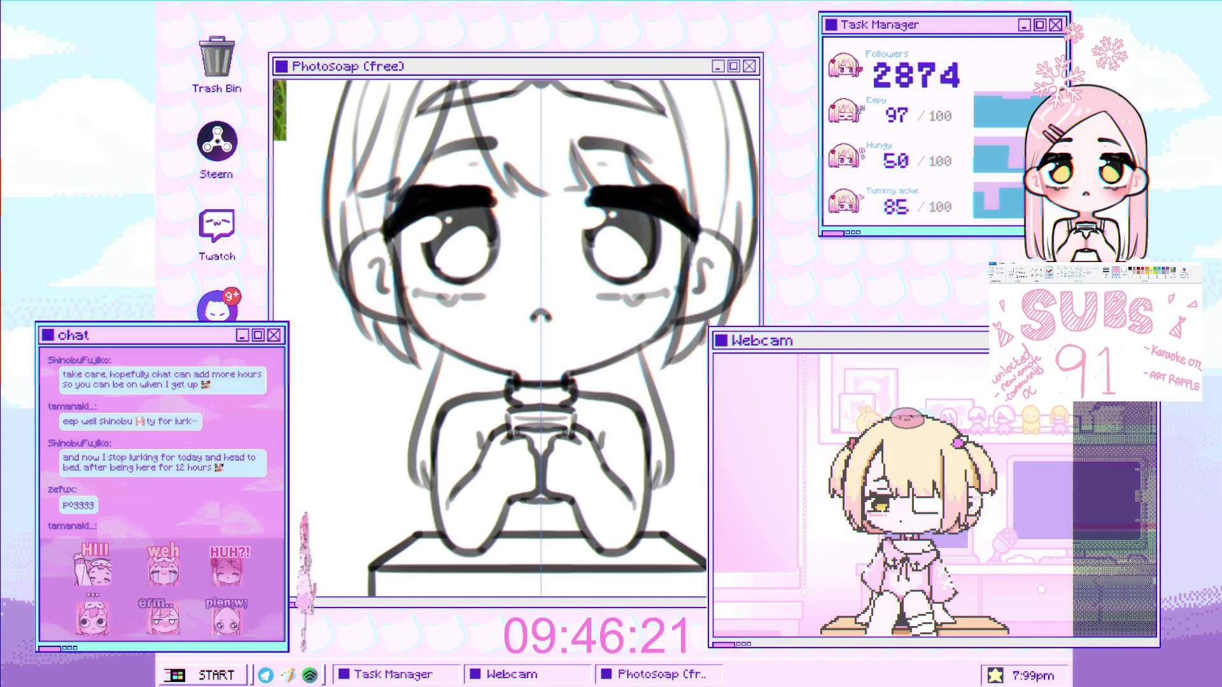
{"action": "scroll", "coordinate": [565, 372], "scroll_direction": "up", "scroll_amount": 3}
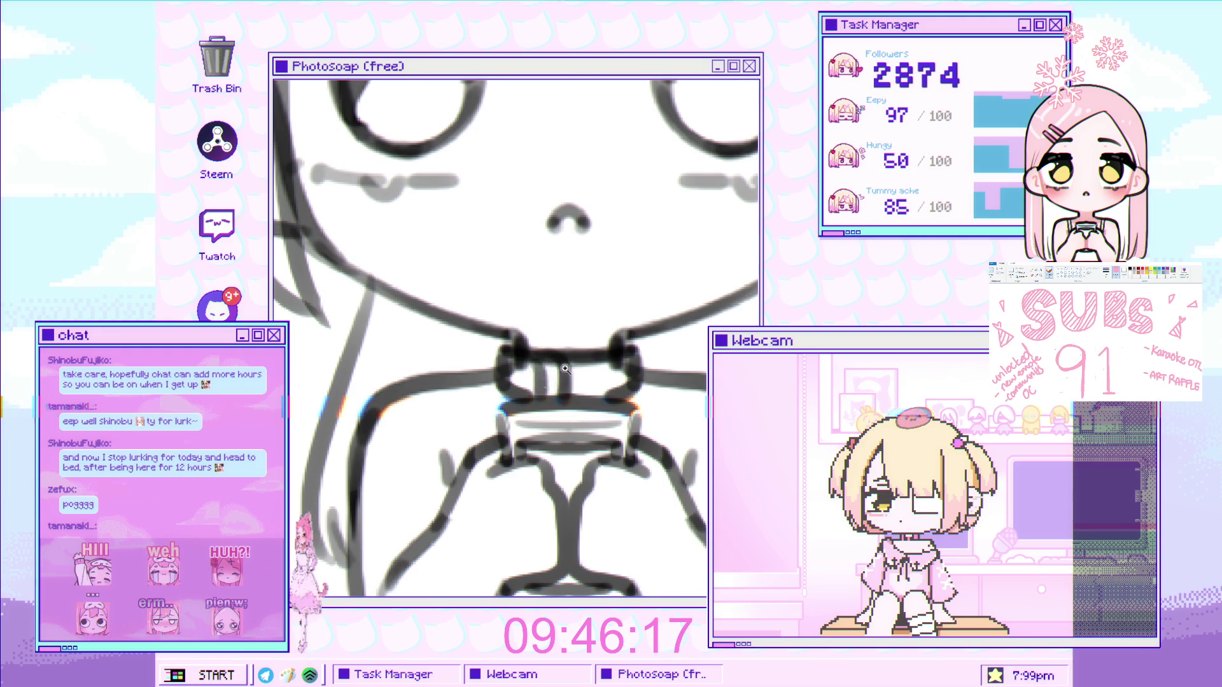
{"action": "scroll", "coordinate": [560, 366], "scroll_direction": "down", "scroll_amount": 8}
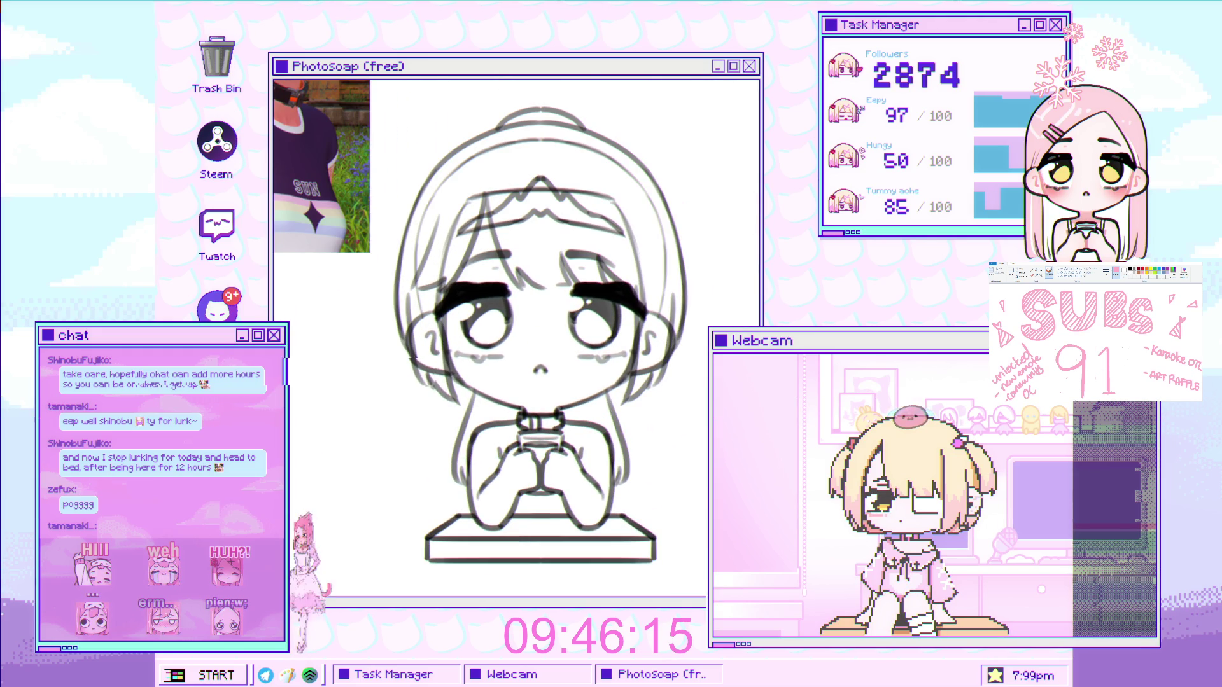
{"action": "scroll", "coordinate": [514, 351], "scroll_direction": "up", "scroll_amount": 3}
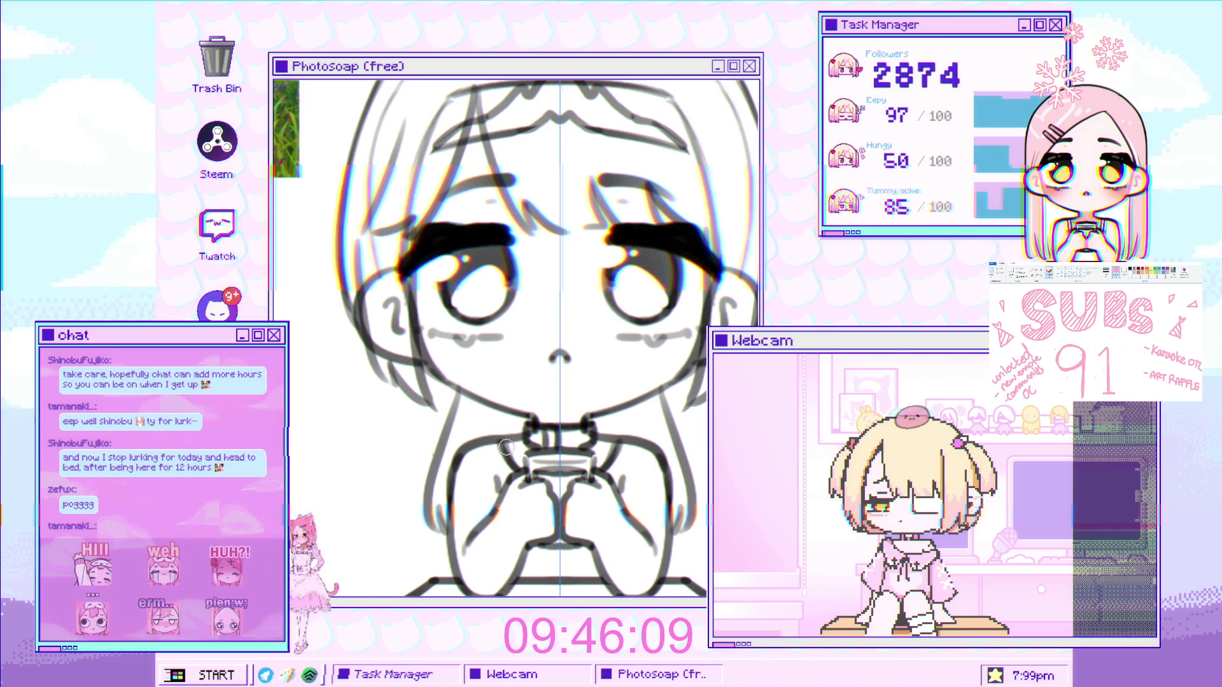
{"action": "scroll", "coordinate": [514, 449], "scroll_direction": "down", "scroll_amount": 3}
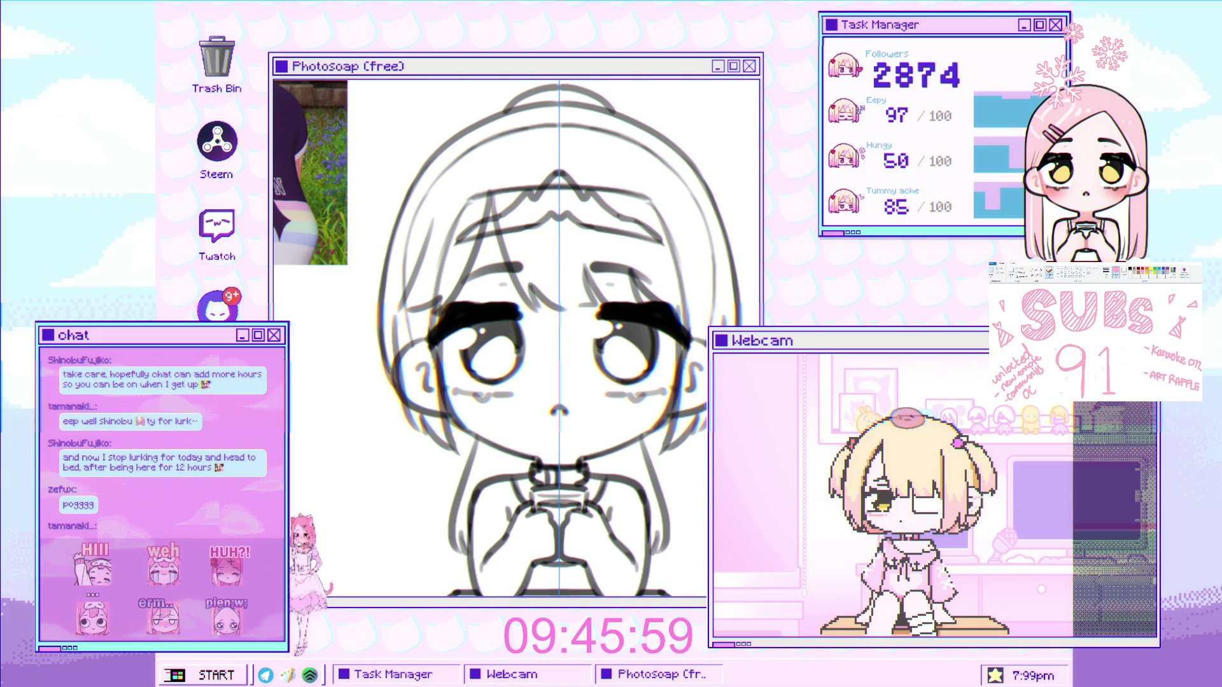
{"action": "scroll", "coordinate": [525, 413], "scroll_direction": "up", "scroll_amount": 3}
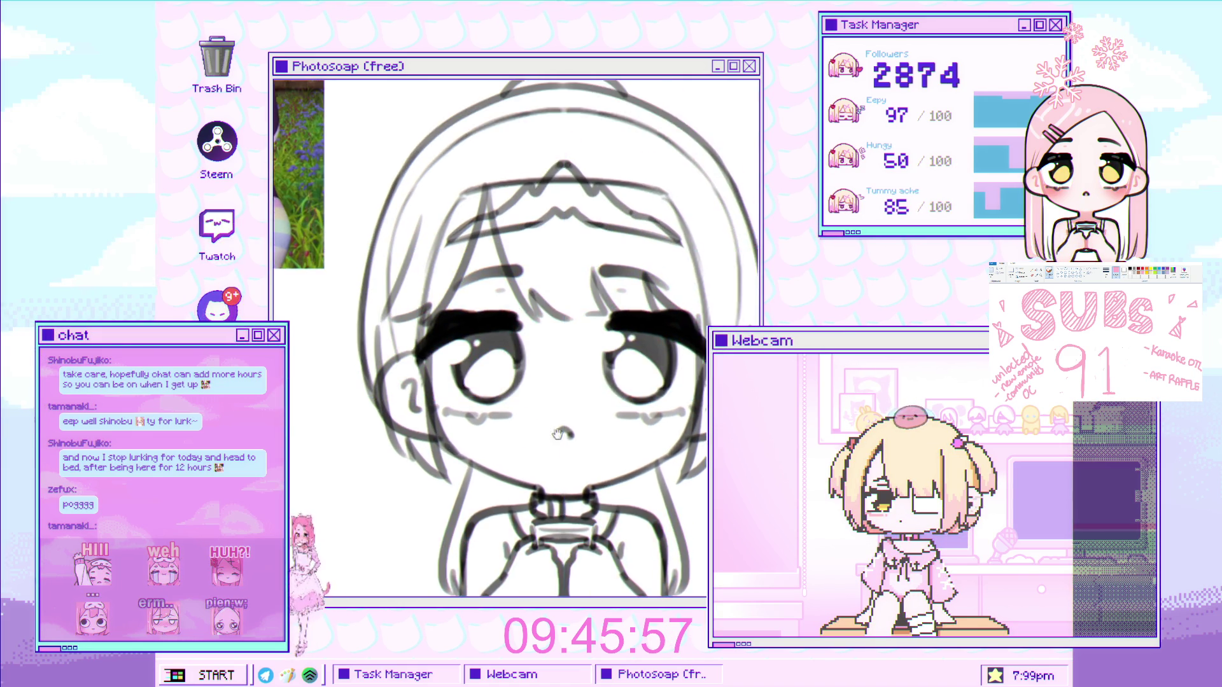
{"action": "scroll", "coordinate": [525, 413], "scroll_direction": "up", "scroll_amount": 2}
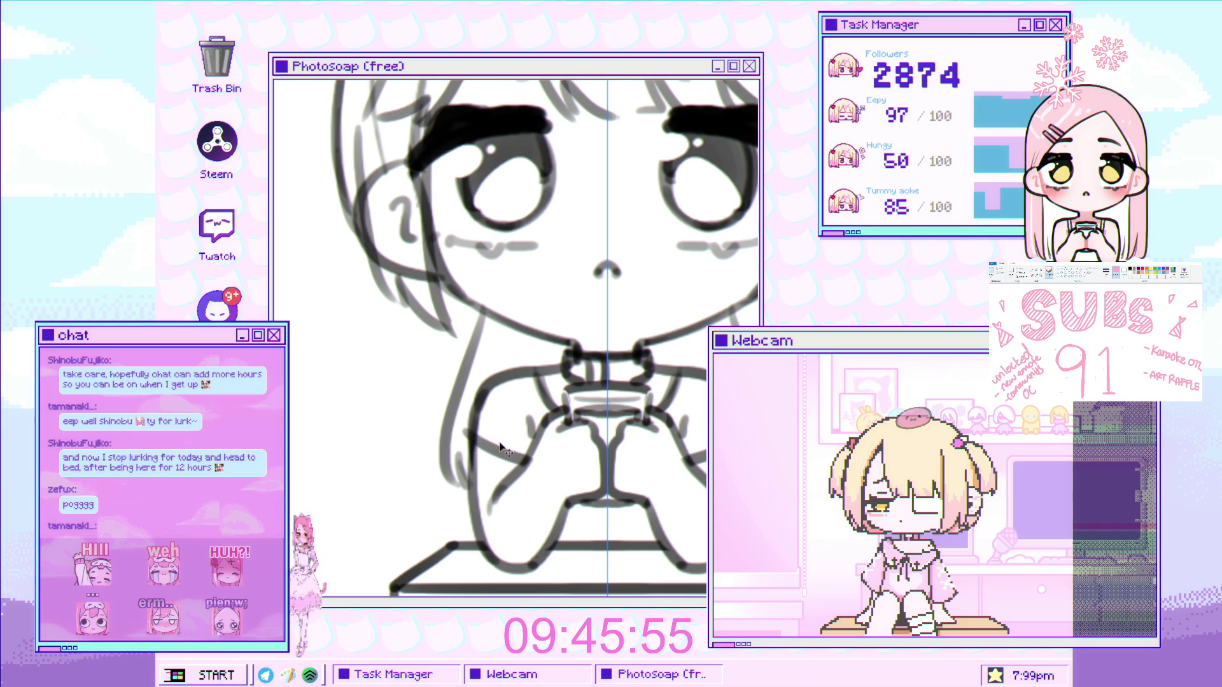
Draw a dark line along the girl's arm
{"action": "left_click_drag", "start_coordinate": [469, 424], "coordinate": [524, 474]}
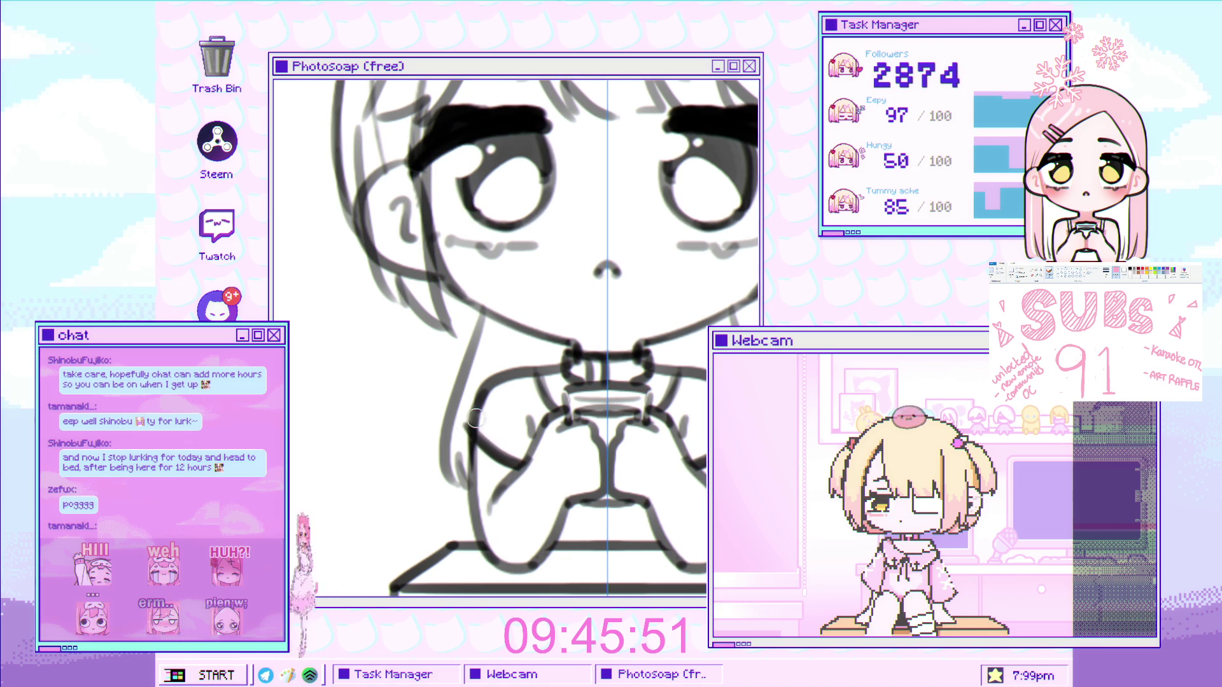
{"action": "scroll", "coordinate": [480, 400], "scroll_direction": "down", "scroll_amount": 5}
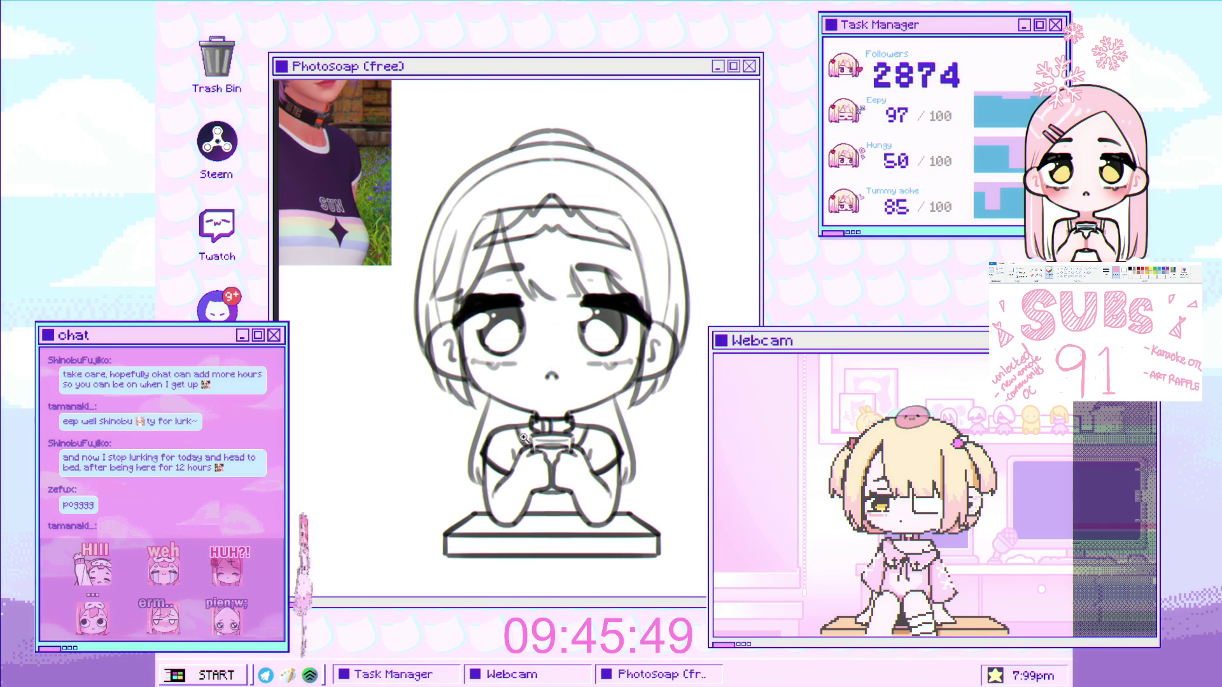
{"action": "scroll", "coordinate": [541, 384], "scroll_direction": "up", "scroll_amount": 4}
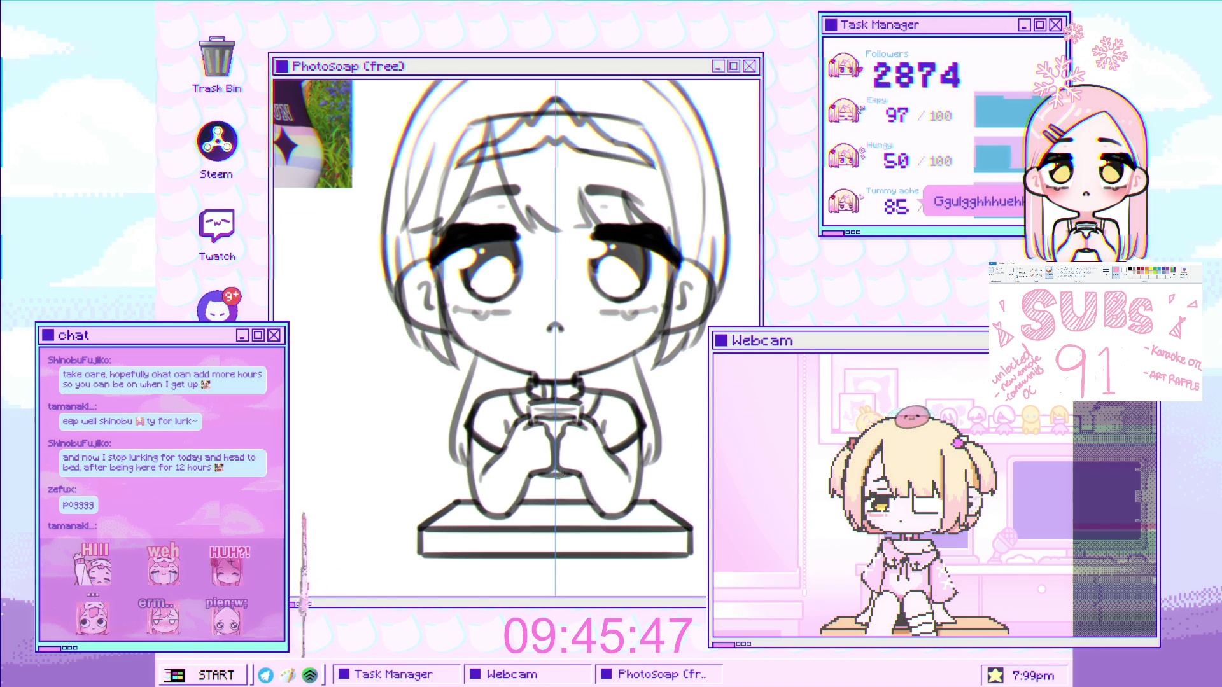
{"action": "scroll", "coordinate": [557, 319], "scroll_direction": "up", "scroll_amount": 1}
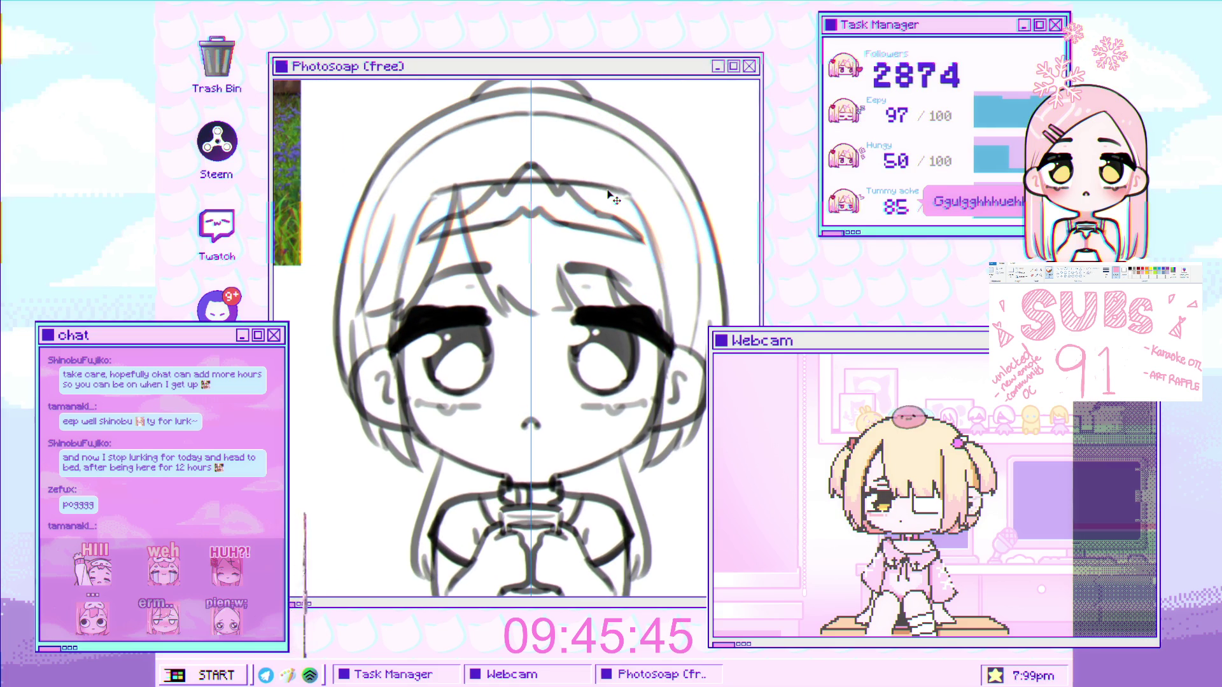
Erase the old hair lines across the forehead, including the inner arc's left end
{"action": "mouse_move", "coordinate": [527, 189]}
{"action": "left_mouse_down"}
{"action": "mouse_move", "coordinate": [432, 190]}
{"action": "mouse_move", "coordinate": [395, 285]}
{"action": "left_mouse_up"}
{"action": "scroll", "coordinate": [401, 304], "scroll_direction": "up", "scroll_amount": 1}
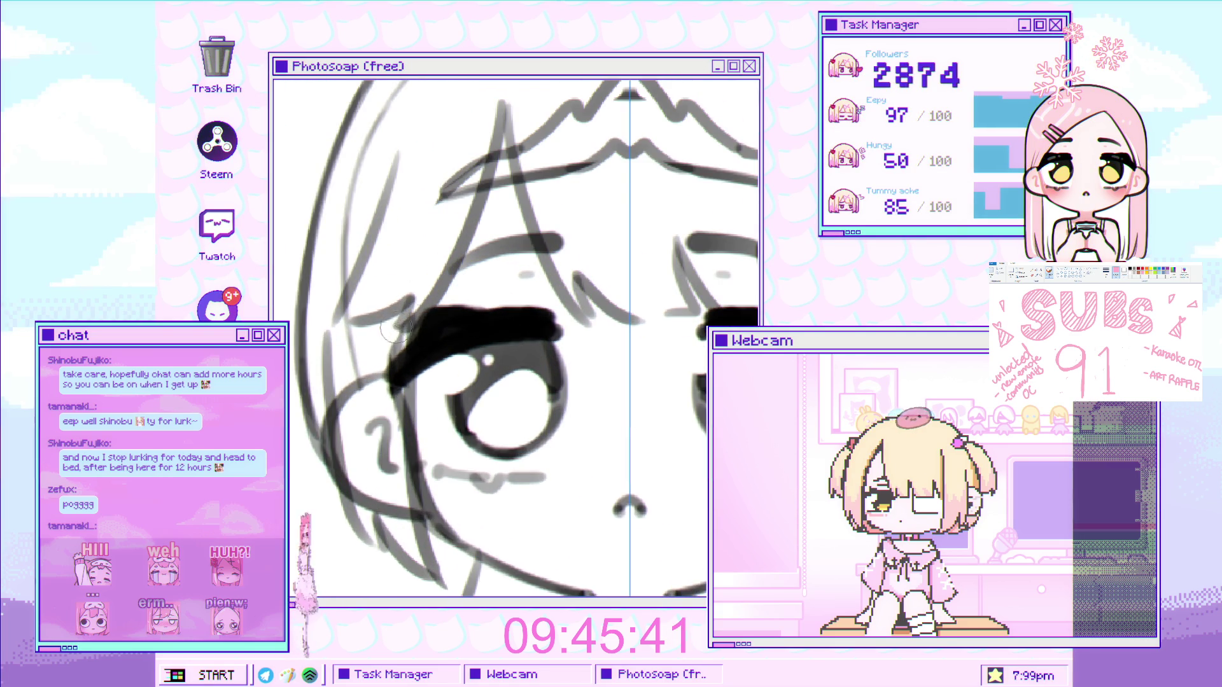
{"action": "scroll", "coordinate": [385, 358], "scroll_direction": "down", "scroll_amount": 2}
{"action": "scroll", "coordinate": [376, 404], "scroll_direction": "up", "scroll_amount": 1}
{"action": "left_click_drag", "start_coordinate": [438, 192], "coordinate": [457, 175]}
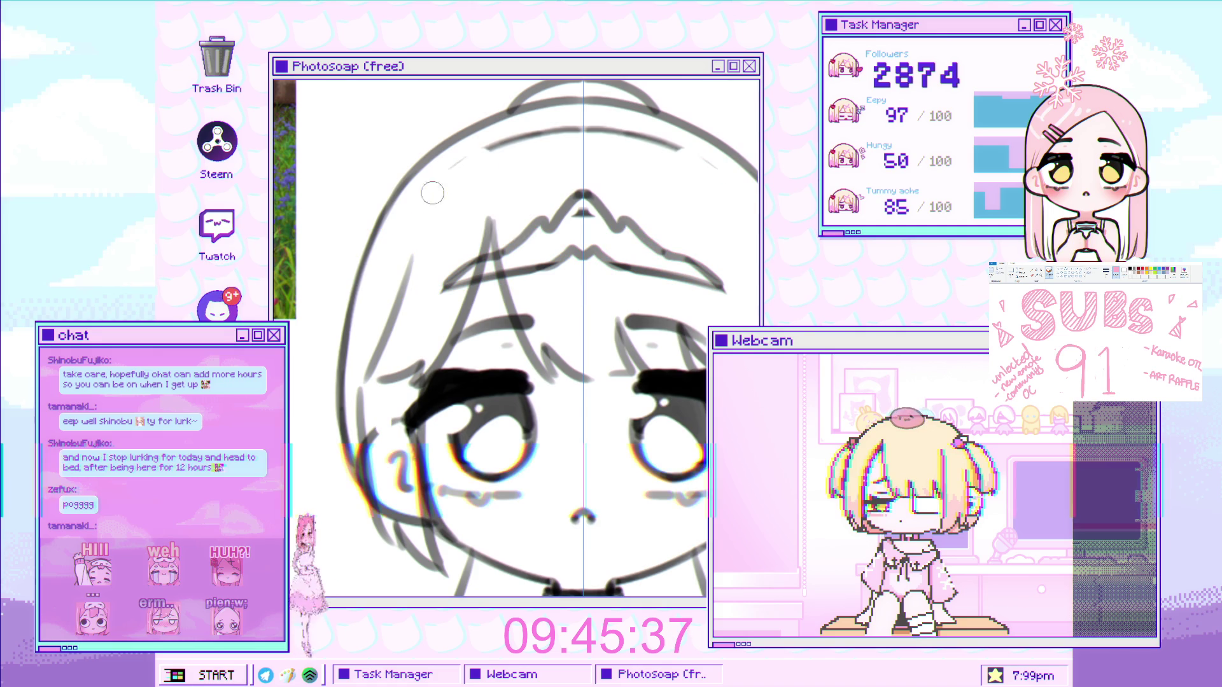
{"action": "scroll", "coordinate": [383, 316], "scroll_direction": "up", "scroll_amount": 2}
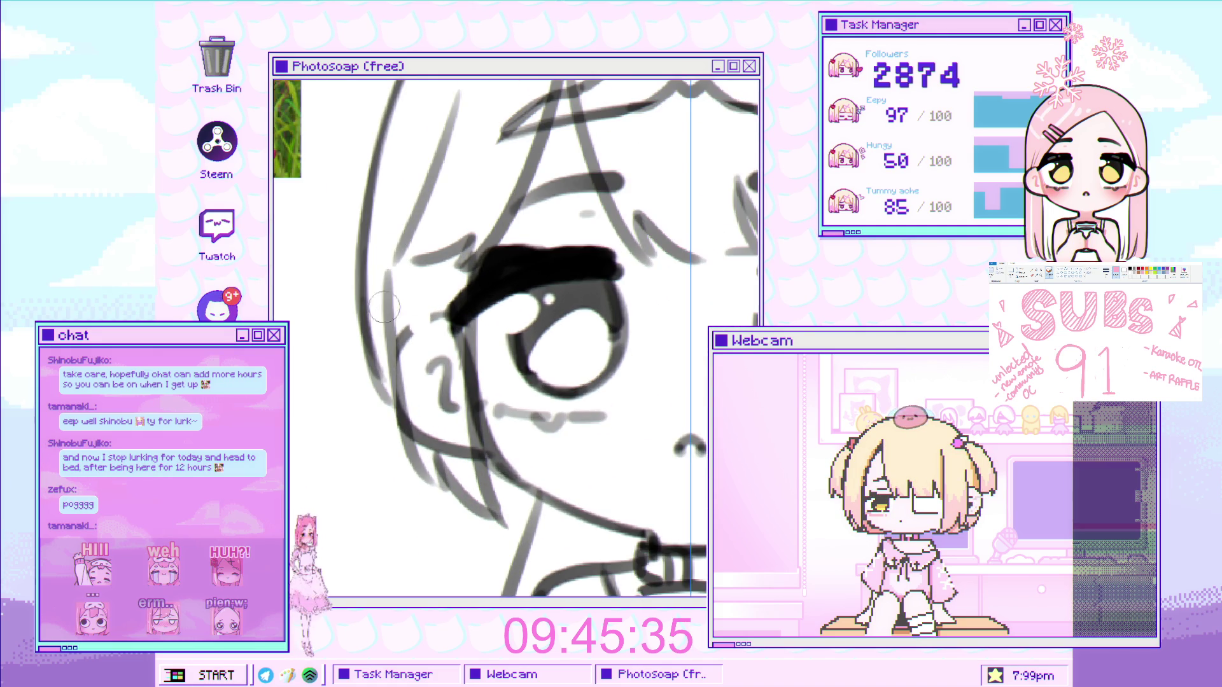
Erase the hooked stroke beside the left eye and lighten the nearby sketch lines
{"action": "left_click_drag", "start_coordinate": [436, 365], "coordinate": [449, 415]}
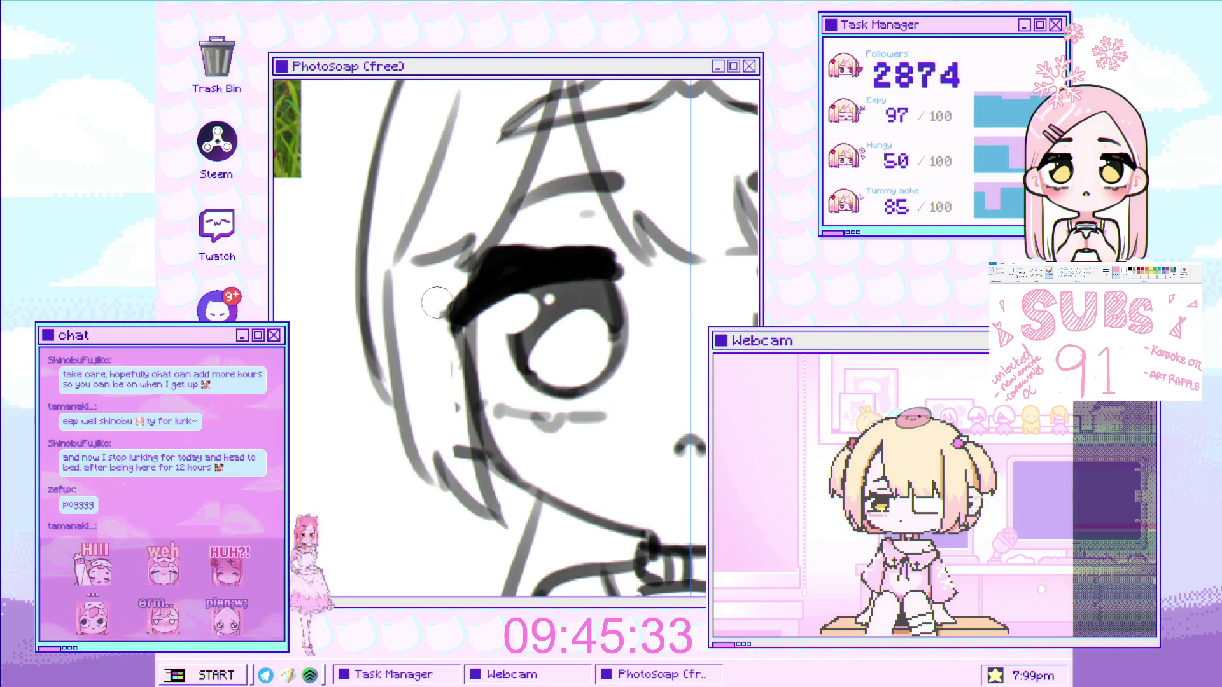
{"action": "left_click_drag", "start_coordinate": [439, 349], "coordinate": [459, 454]}
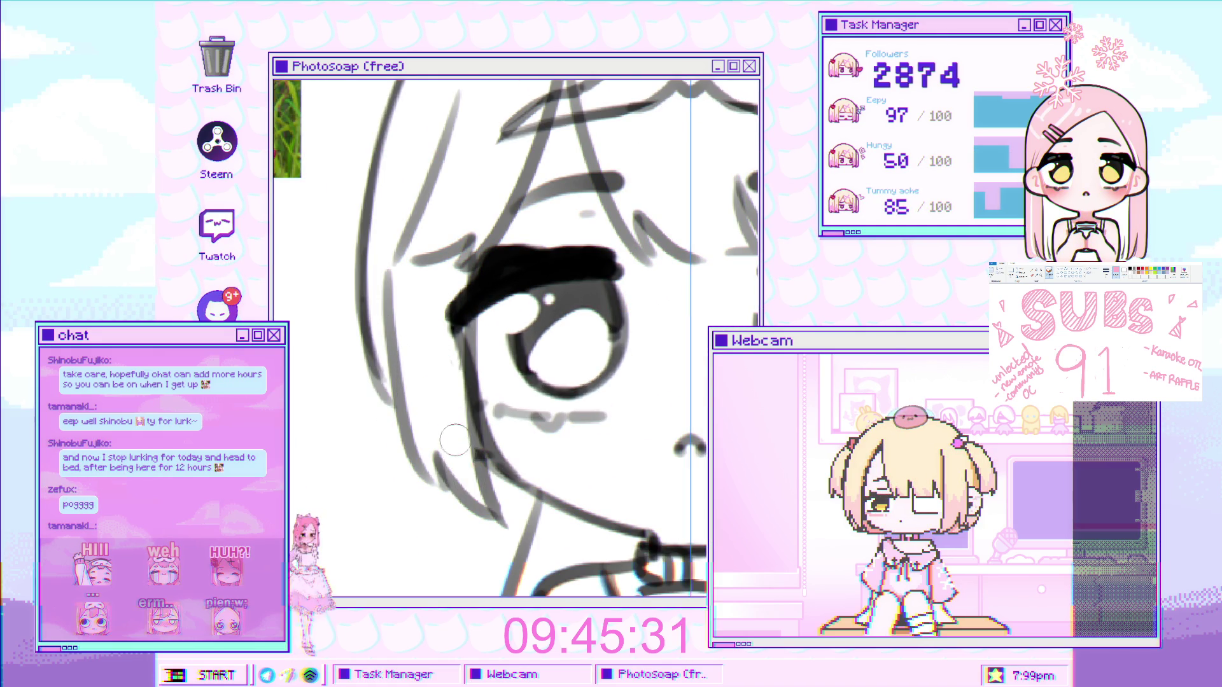
{"action": "scroll", "coordinate": [497, 387], "scroll_direction": "down", "scroll_amount": 6}
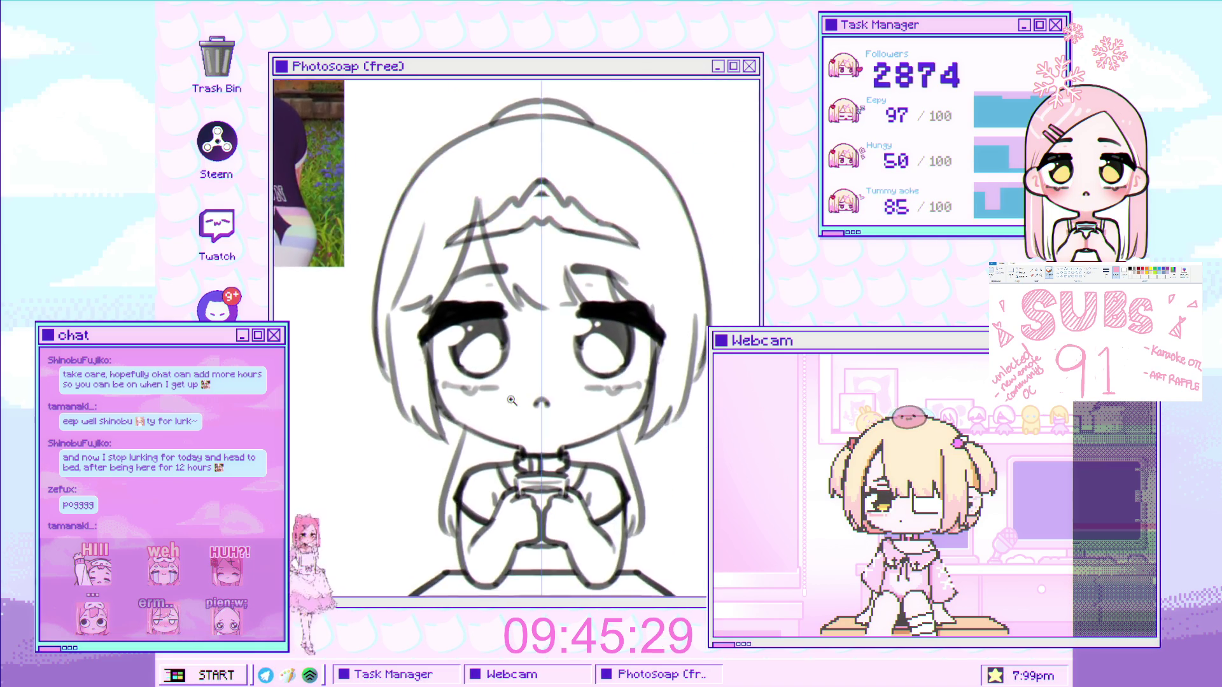
{"action": "scroll", "coordinate": [497, 386], "scroll_direction": "up", "scroll_amount": 5}
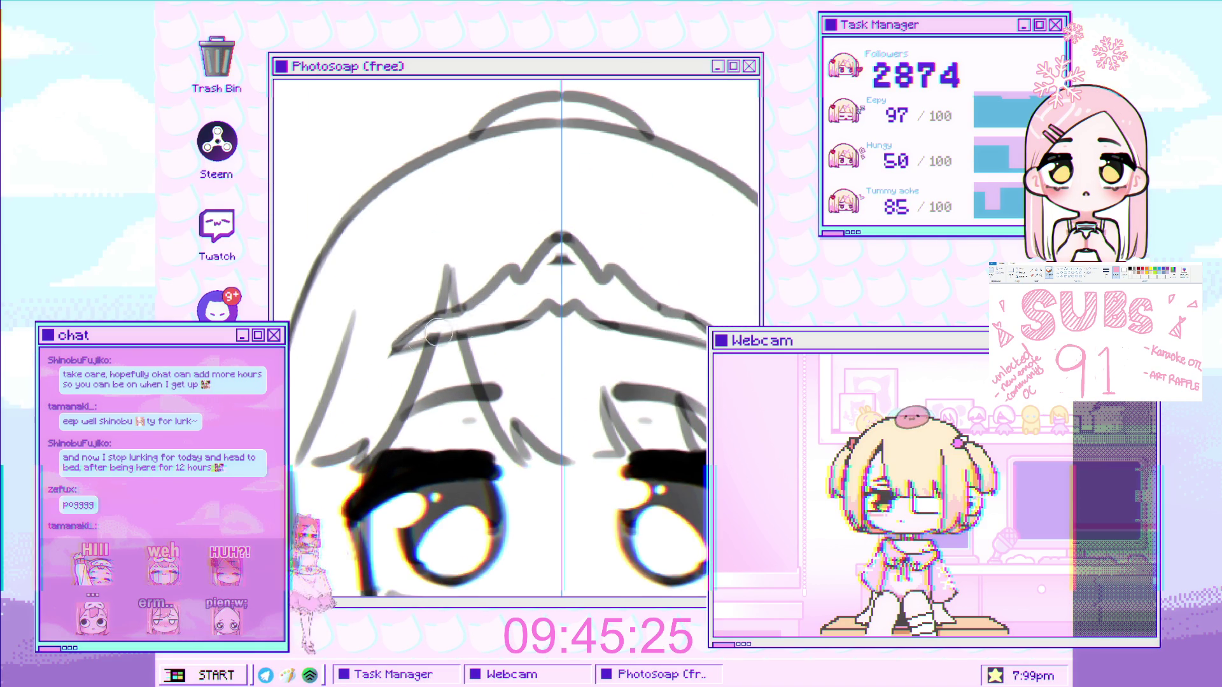
{"action": "scroll", "coordinate": [462, 327], "scroll_direction": "down", "scroll_amount": 4}
{"action": "scroll", "coordinate": [513, 279], "scroll_direction": "up", "scroll_amount": 4}
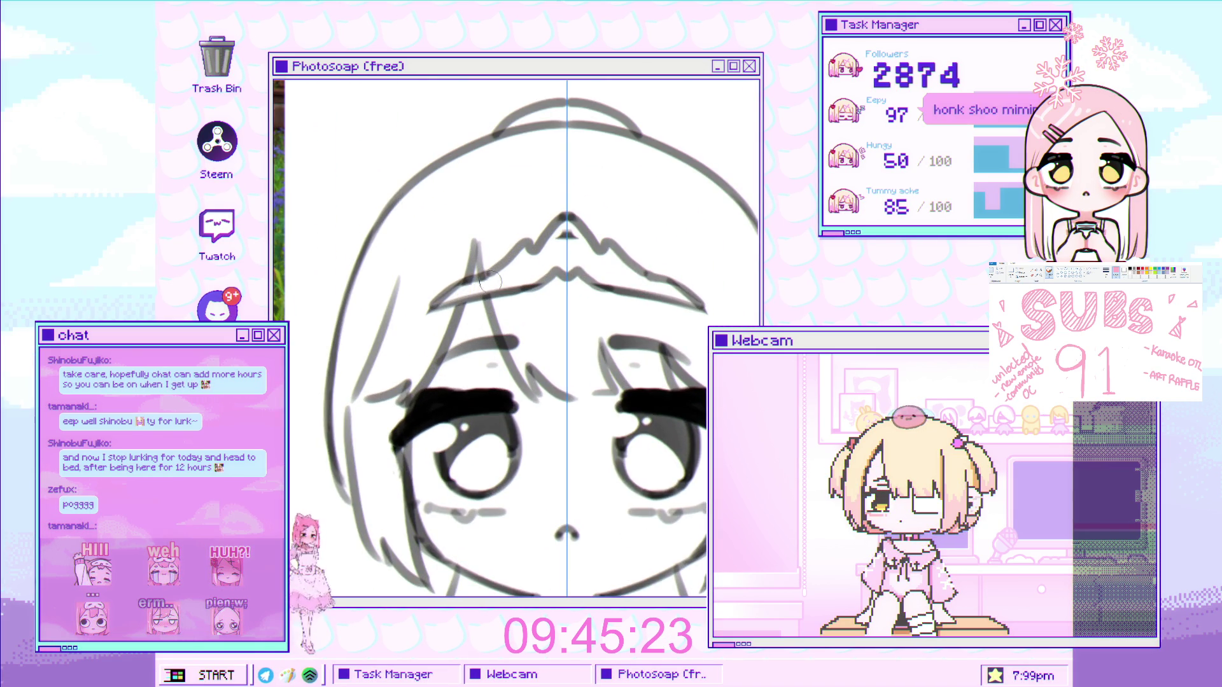
{"action": "scroll", "coordinate": [492, 284], "scroll_direction": "down", "scroll_amount": 5}
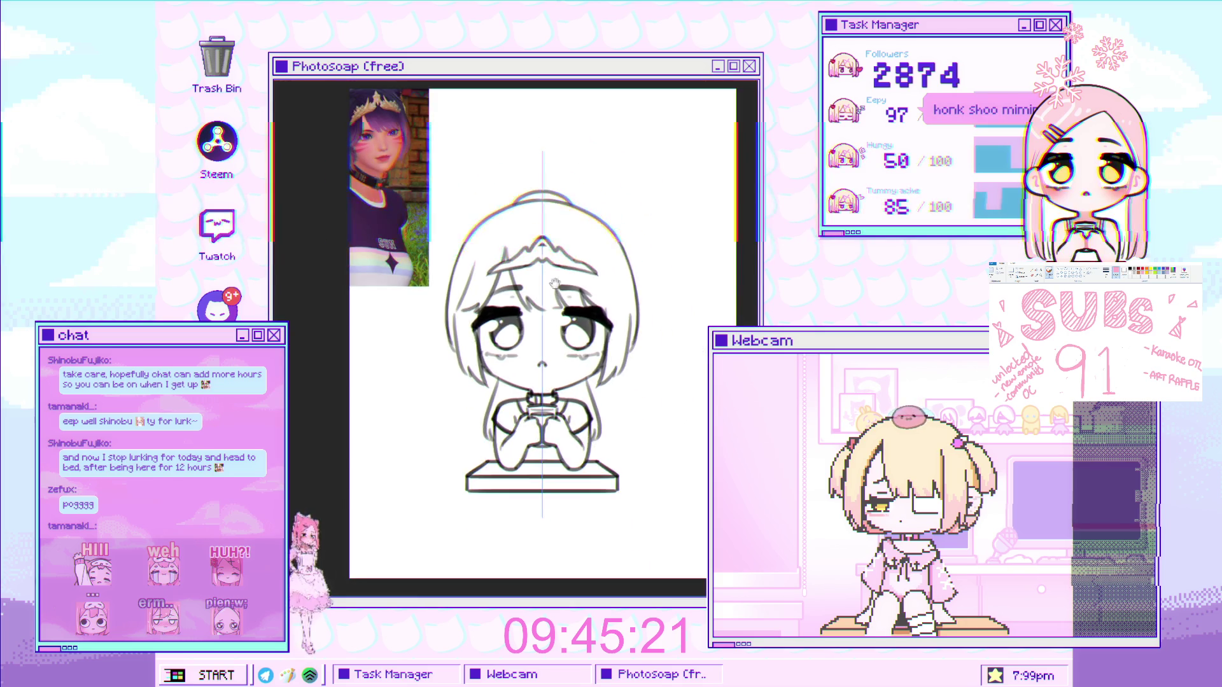
{"action": "scroll", "coordinate": [592, 273], "scroll_direction": "up", "scroll_amount": 5}
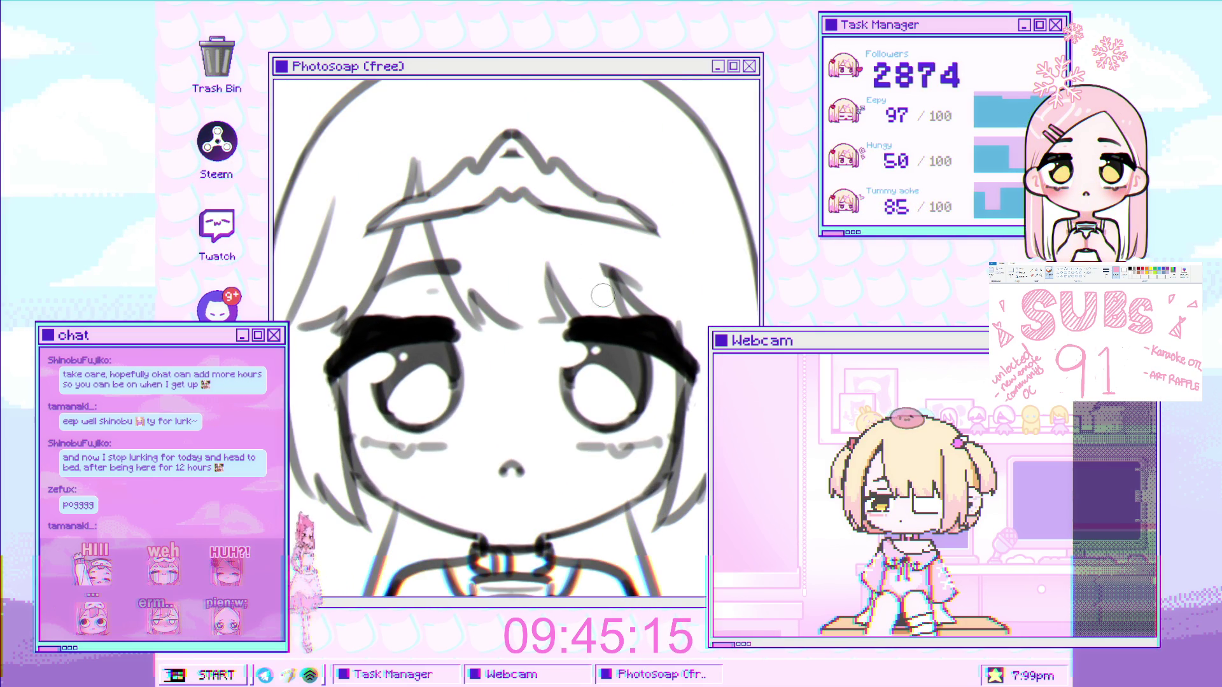
{"action": "scroll", "coordinate": [456, 270], "scroll_direction": "down", "scroll_amount": 5}
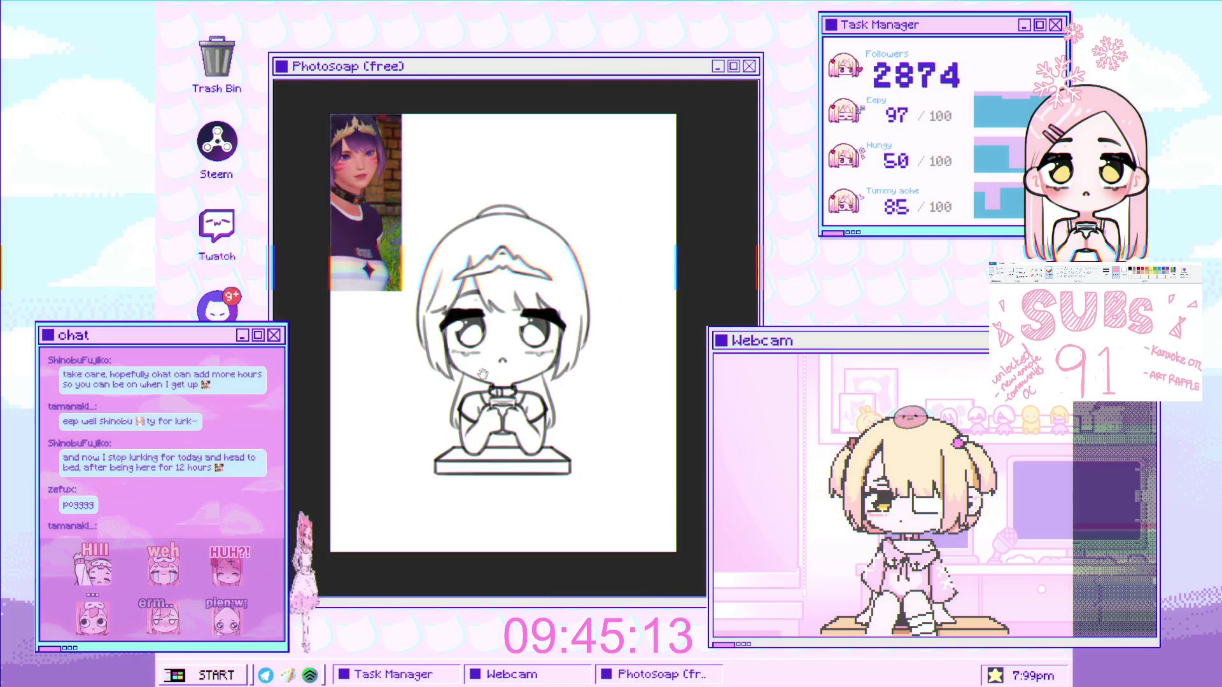
{"action": "scroll", "coordinate": [529, 308], "scroll_direction": "up", "scroll_amount": 4}
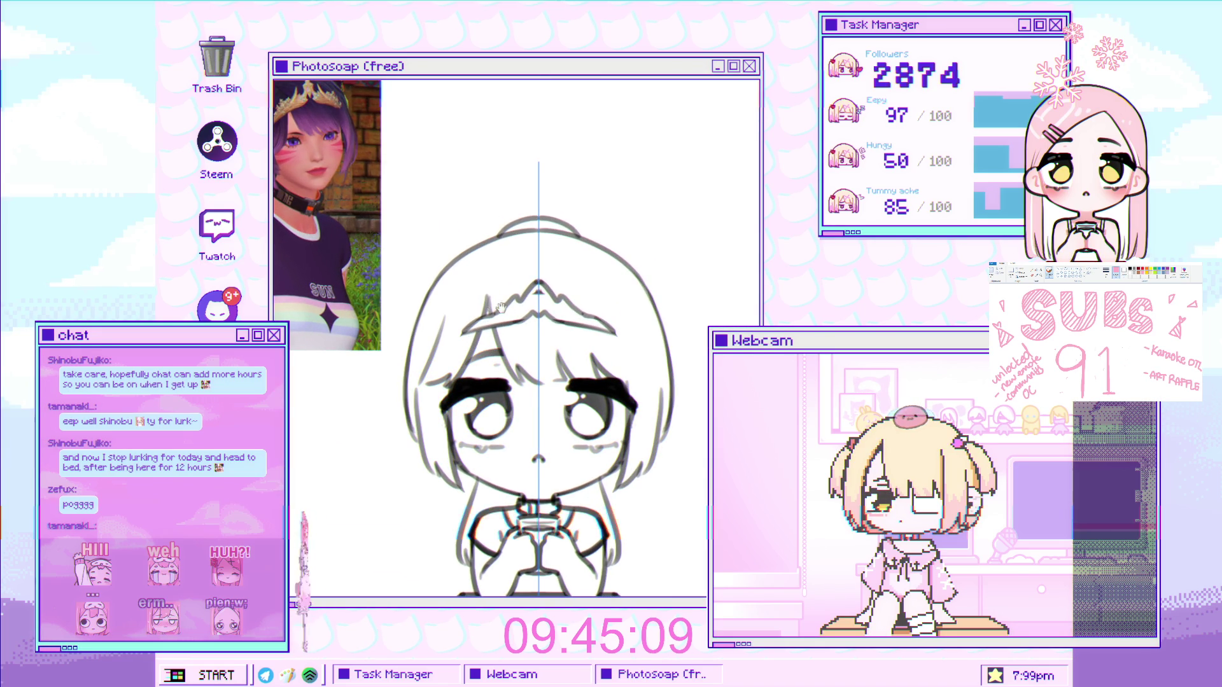
{"action": "scroll", "coordinate": [540, 357], "scroll_direction": "down", "scroll_amount": 3}
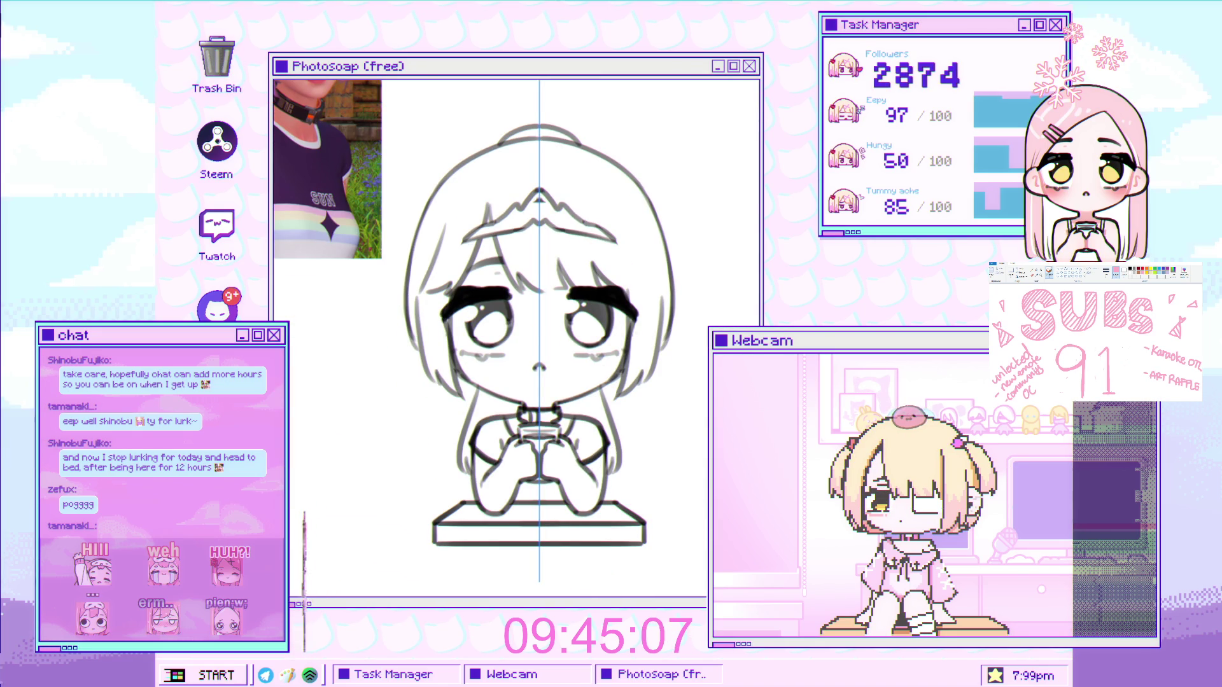
{"action": "scroll", "coordinate": [502, 380], "scroll_direction": "up", "scroll_amount": 1}
{"action": "scroll", "coordinate": [438, 358], "scroll_direction": "up", "scroll_amount": 1}
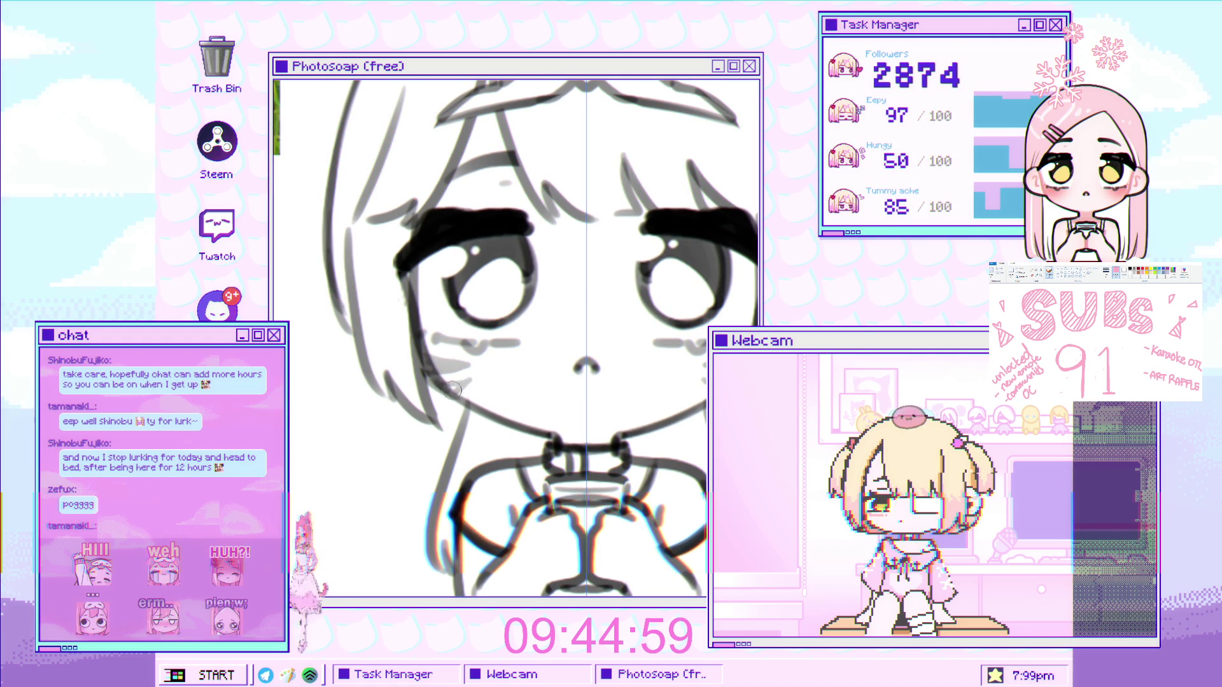
Undo the shoulder stroke beside the hands and redraw it with a slightly different curve
{"action": "key", "text": "ctrl+0"}
{"action": "scroll", "coordinate": [546, 407], "scroll_direction": "up", "scroll_amount": 2}
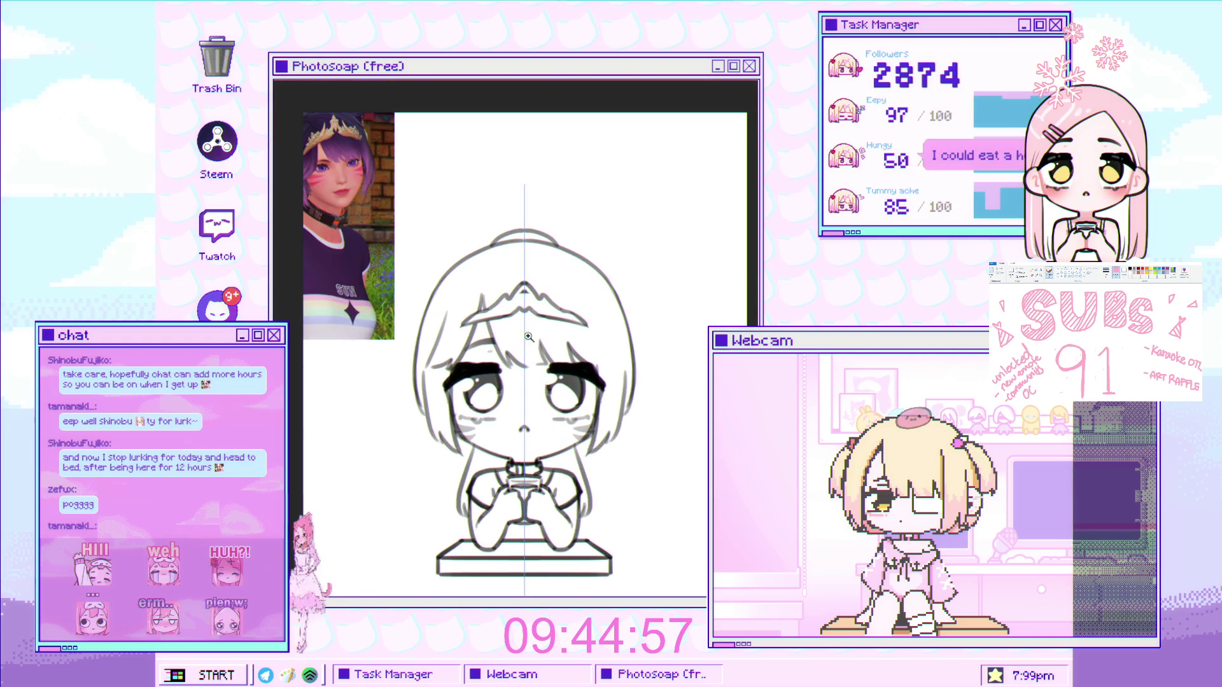
{"action": "scroll", "coordinate": [516, 426], "scroll_direction": "up", "scroll_amount": 5}
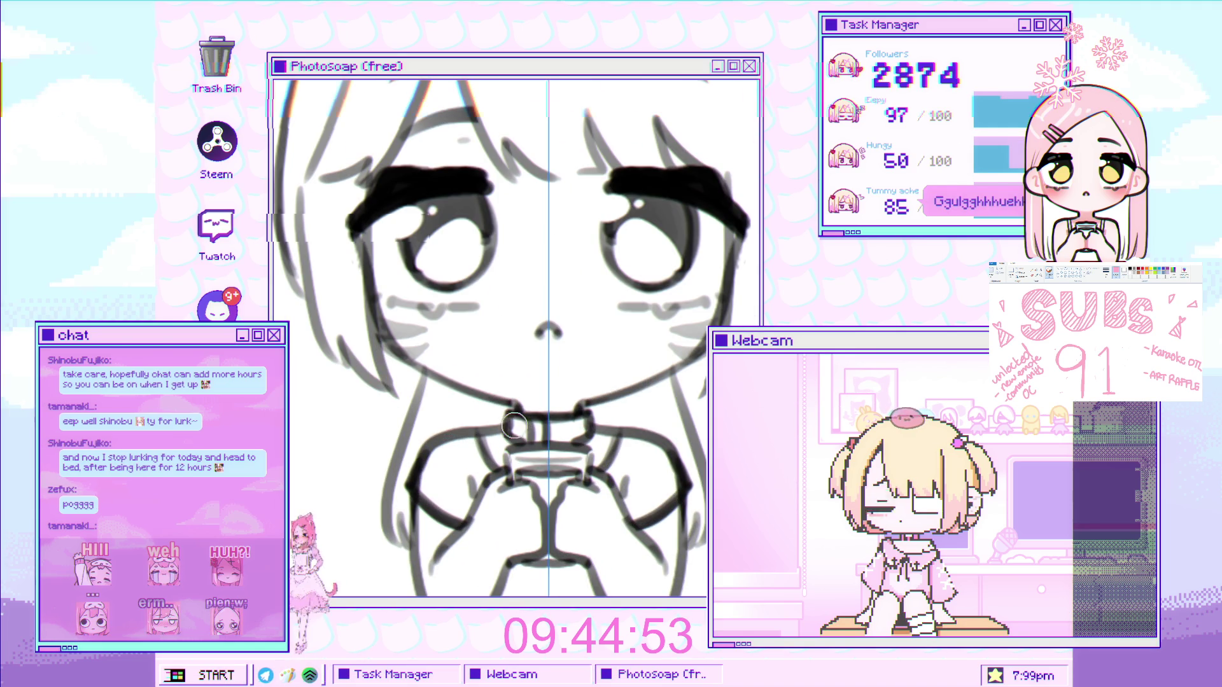
{"action": "scroll", "coordinate": [510, 439], "scroll_direction": "down", "scroll_amount": 2}
{"action": "scroll", "coordinate": [477, 445], "scroll_direction": "up", "scroll_amount": 2}
{"action": "key", "text": "ctrl+z"}
{"action": "left_click_drag", "start_coordinate": [449, 461], "coordinate": [477, 425]}
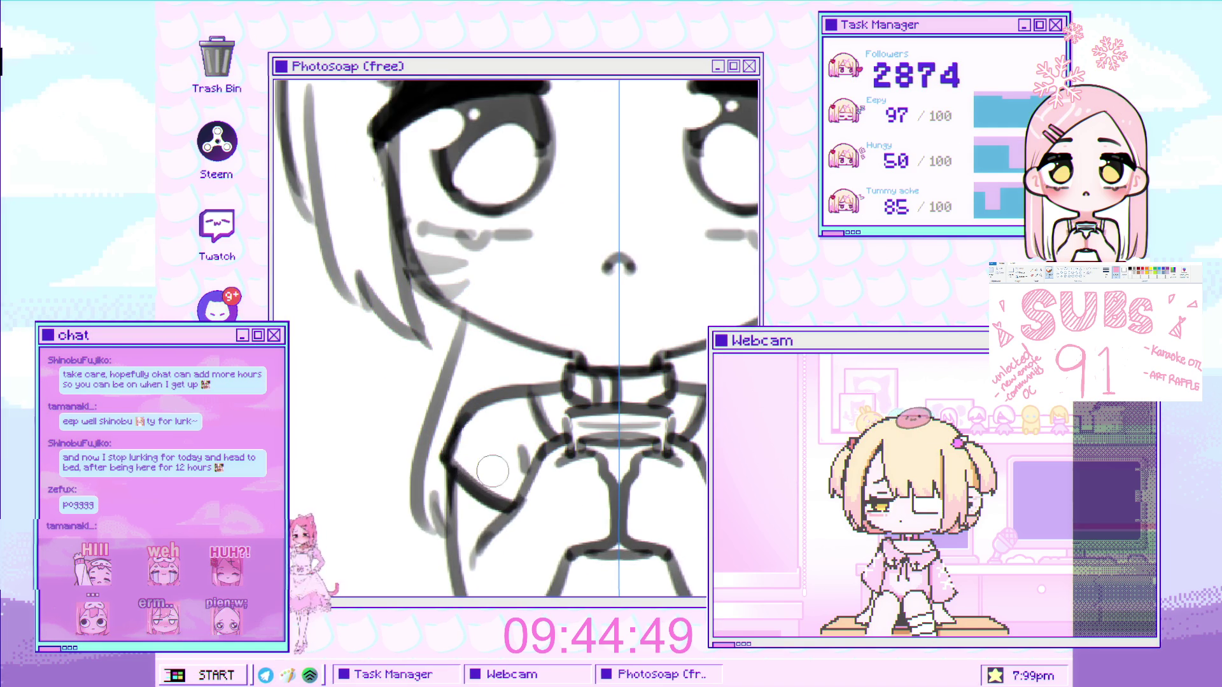
{"action": "scroll", "coordinate": [579, 434], "scroll_direction": "down", "scroll_amount": 5}
{"action": "scroll", "coordinate": [579, 434], "scroll_direction": "up", "scroll_amount": 1}
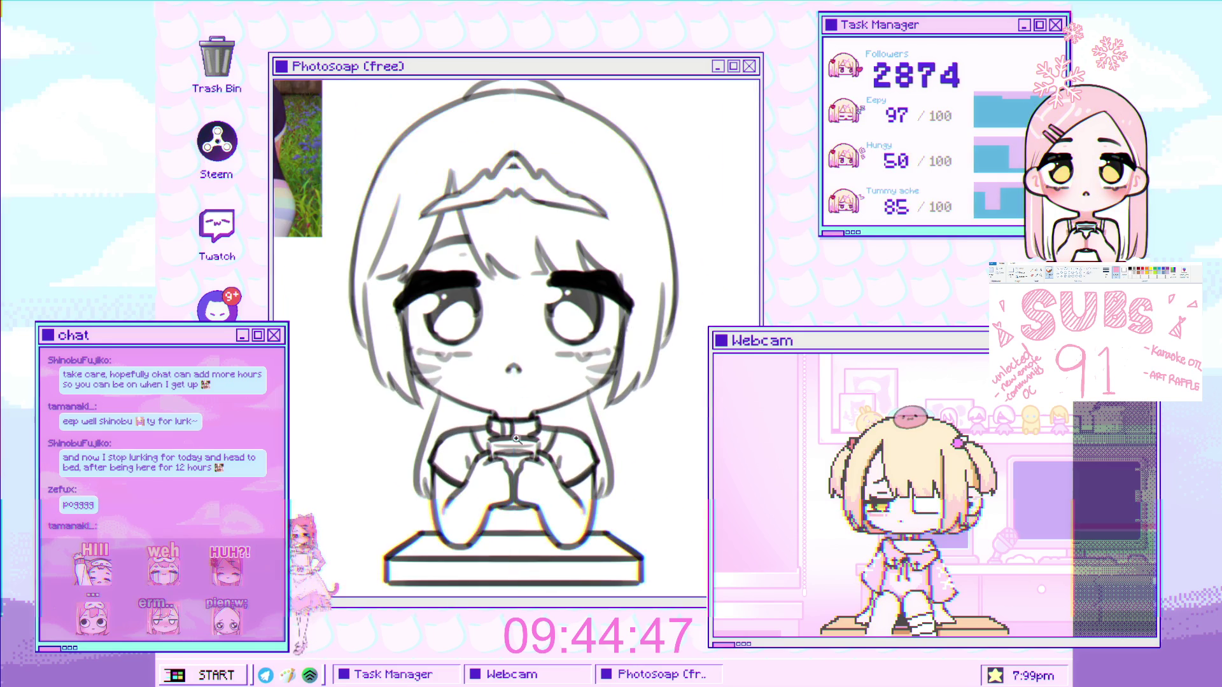
{"action": "scroll", "coordinate": [539, 333], "scroll_direction": "down", "scroll_amount": 3}
{"action": "scroll", "coordinate": [540, 333], "scroll_direction": "up", "scroll_amount": 1}
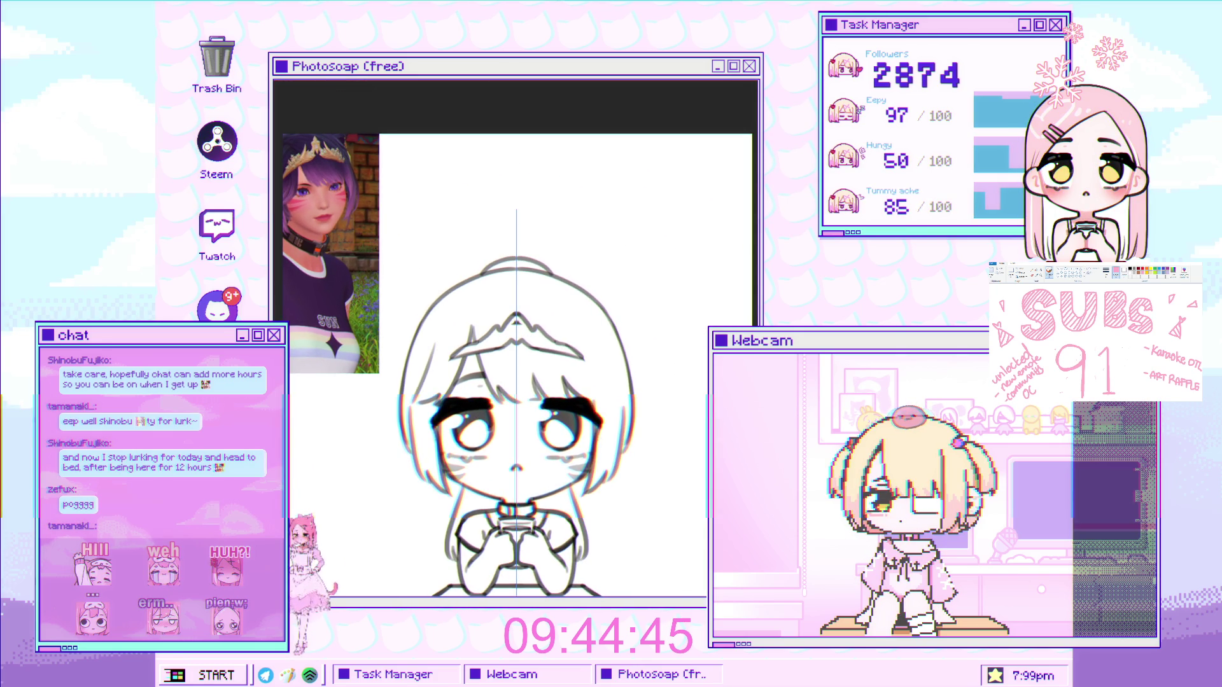
{"action": "scroll", "coordinate": [539, 332], "scroll_direction": "up", "scroll_amount": 1}
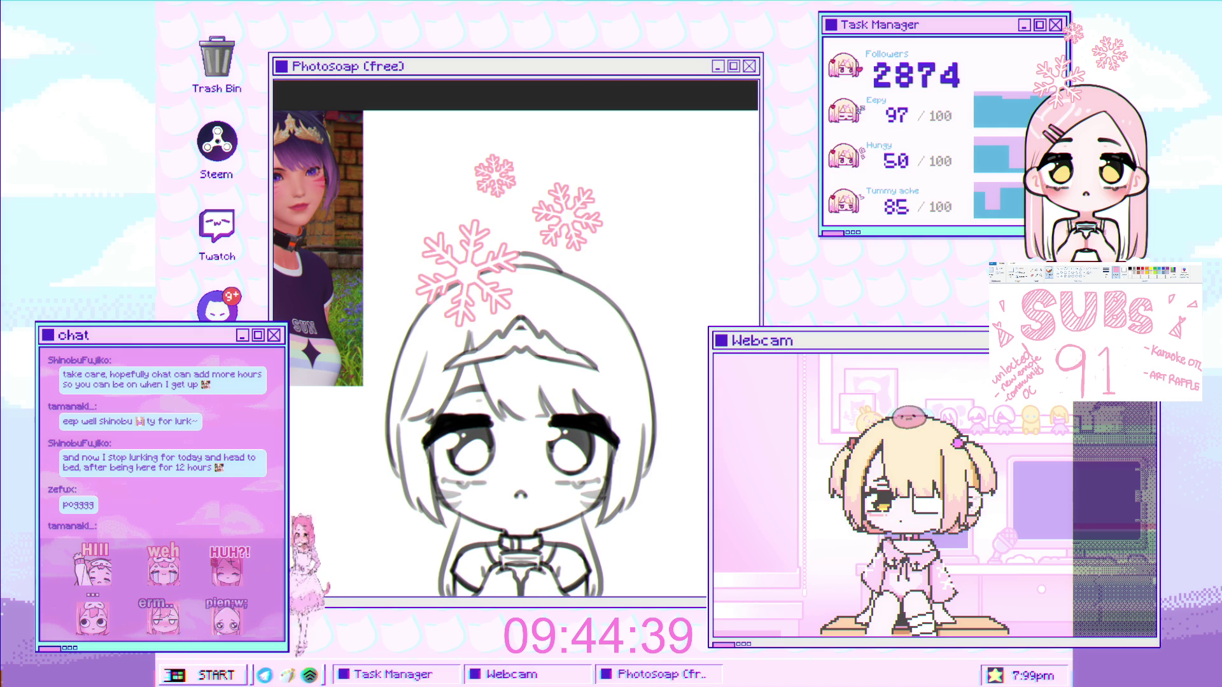
{"action": "scroll", "coordinate": [637, 234], "scroll_direction": "down", "scroll_amount": 1}
{"action": "scroll", "coordinate": [657, 224], "scroll_direction": "up", "scroll_amount": 1}
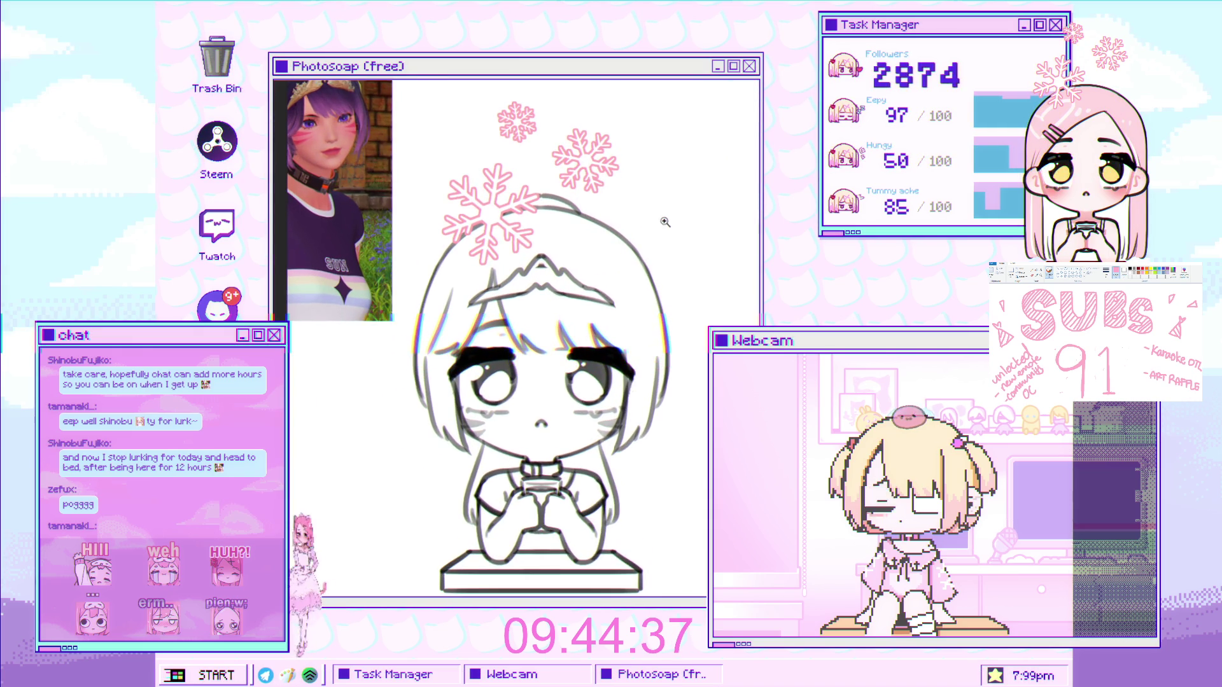
{"action": "left_click_drag", "start_coordinate": [657, 224], "coordinate": [504, 272]}
{"action": "scroll", "coordinate": [504, 272], "scroll_direction": "up", "scroll_amount": 1}
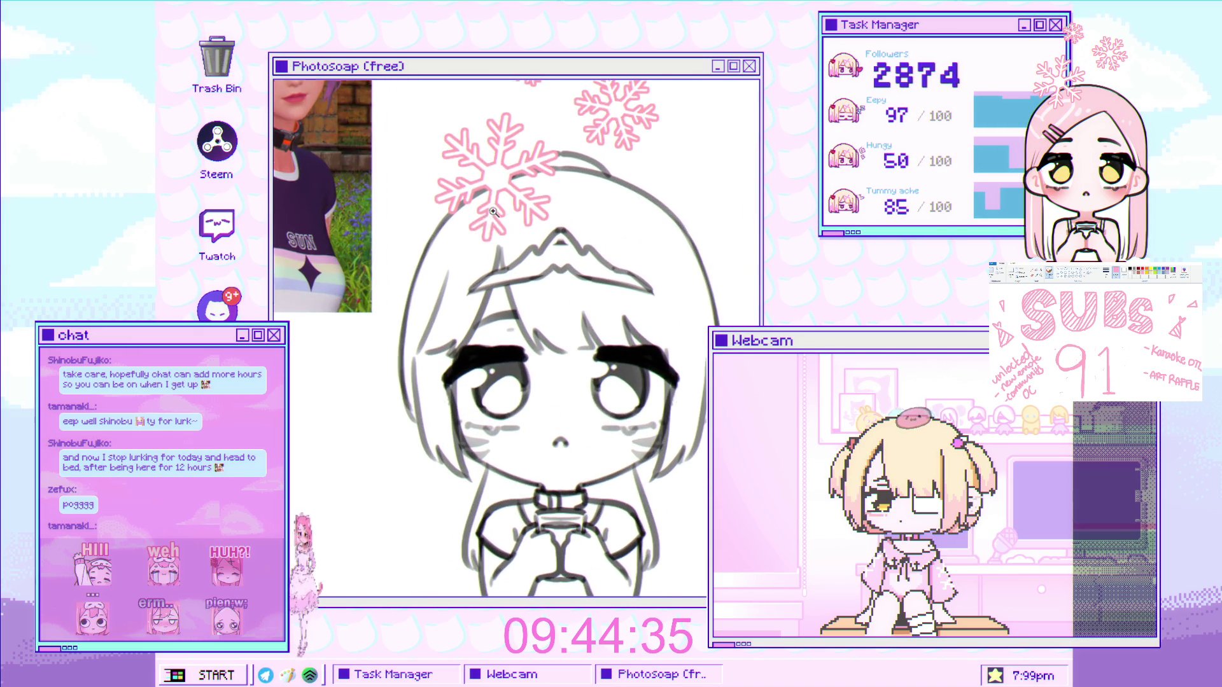
{"action": "scroll", "coordinate": [466, 249], "scroll_direction": "down", "scroll_amount": 1}
{"action": "scroll", "coordinate": [465, 249], "scroll_direction": "up", "scroll_amount": 1}
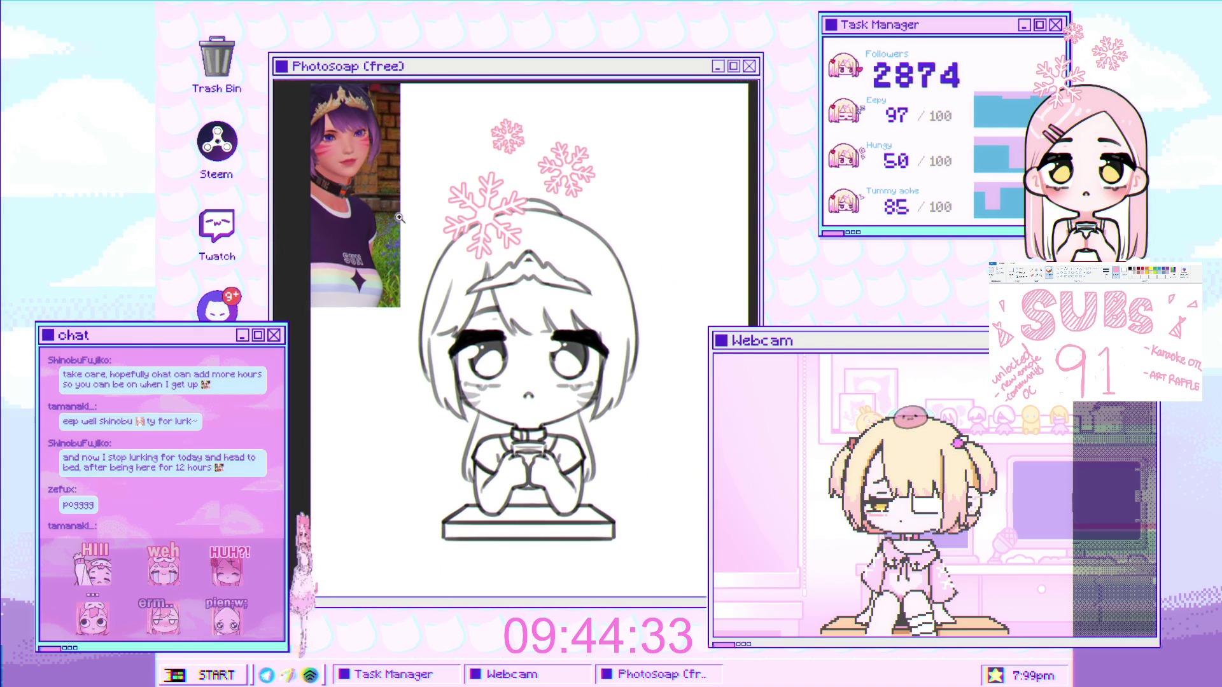
{"action": "scroll", "coordinate": [488, 251], "scroll_direction": "down", "scroll_amount": 2}
{"action": "scroll", "coordinate": [488, 252], "scroll_direction": "down", "scroll_amount": 1}
{"action": "scroll", "coordinate": [684, 246], "scroll_direction": "up", "scroll_amount": 3}
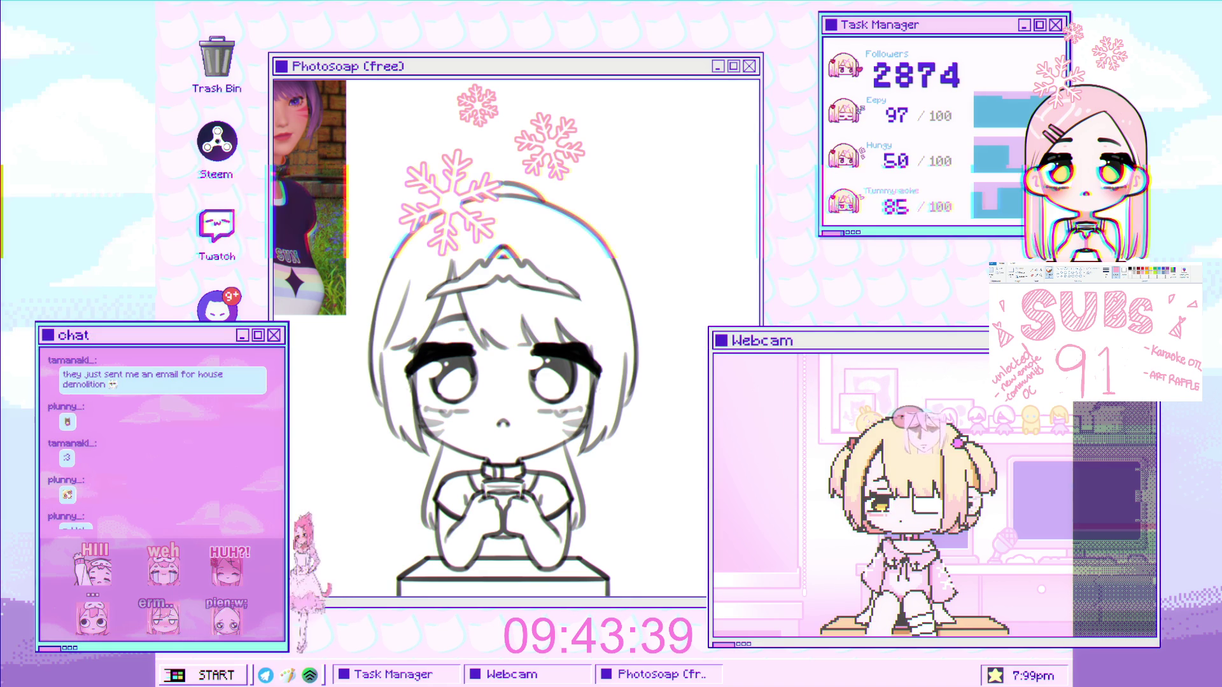
{"action": "scroll", "coordinate": [507, 363], "scroll_direction": "down", "scroll_amount": 1}
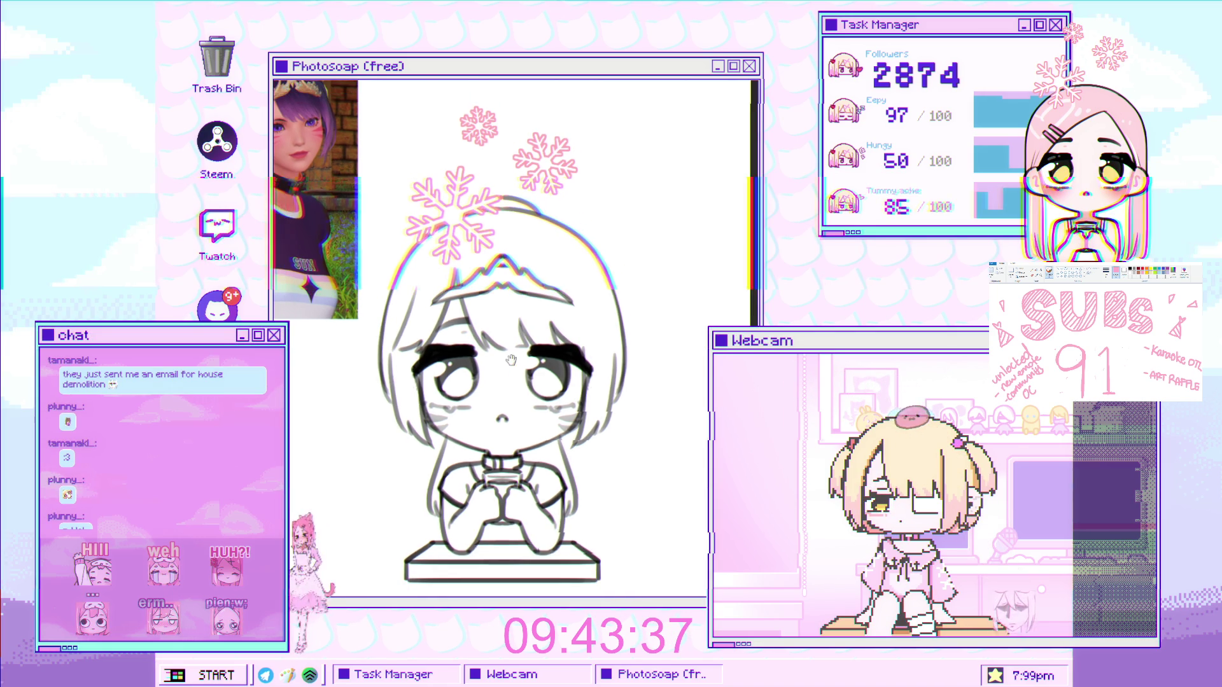
{"action": "scroll", "coordinate": [507, 364], "scroll_direction": "down", "scroll_amount": 2}
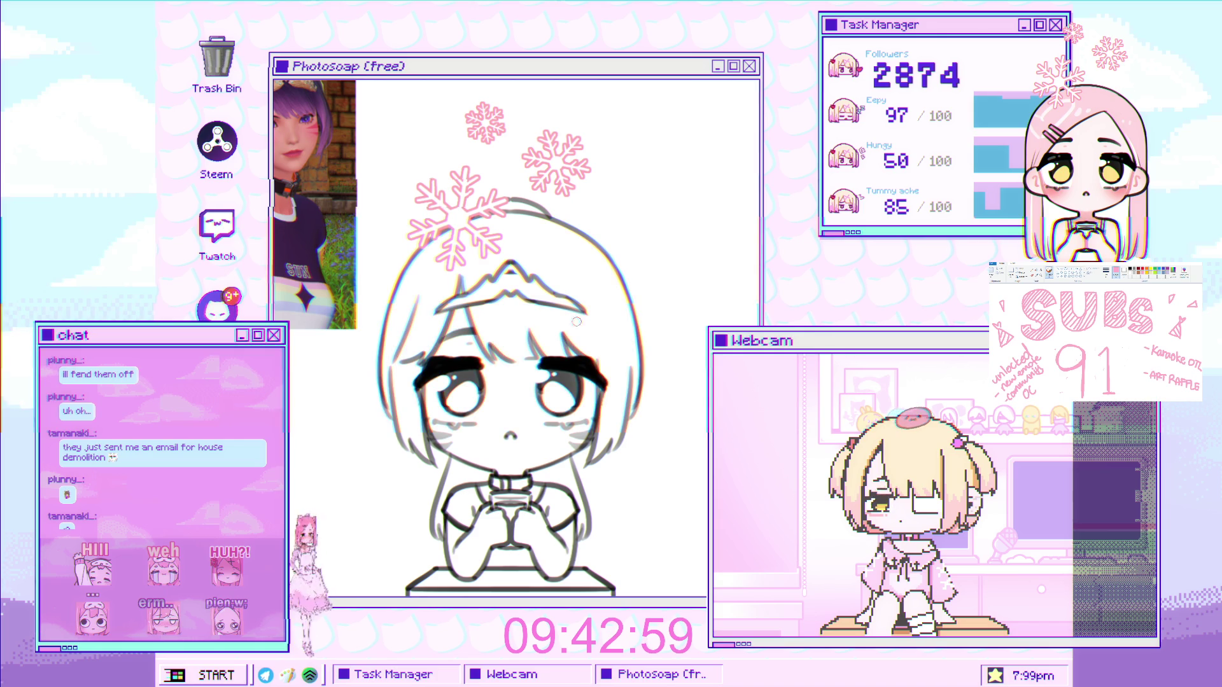
{"action": "scroll", "coordinate": [584, 465], "scroll_direction": "down", "scroll_amount": 2}
{"action": "scroll", "coordinate": [584, 465], "scroll_direction": "up", "scroll_amount": 5}
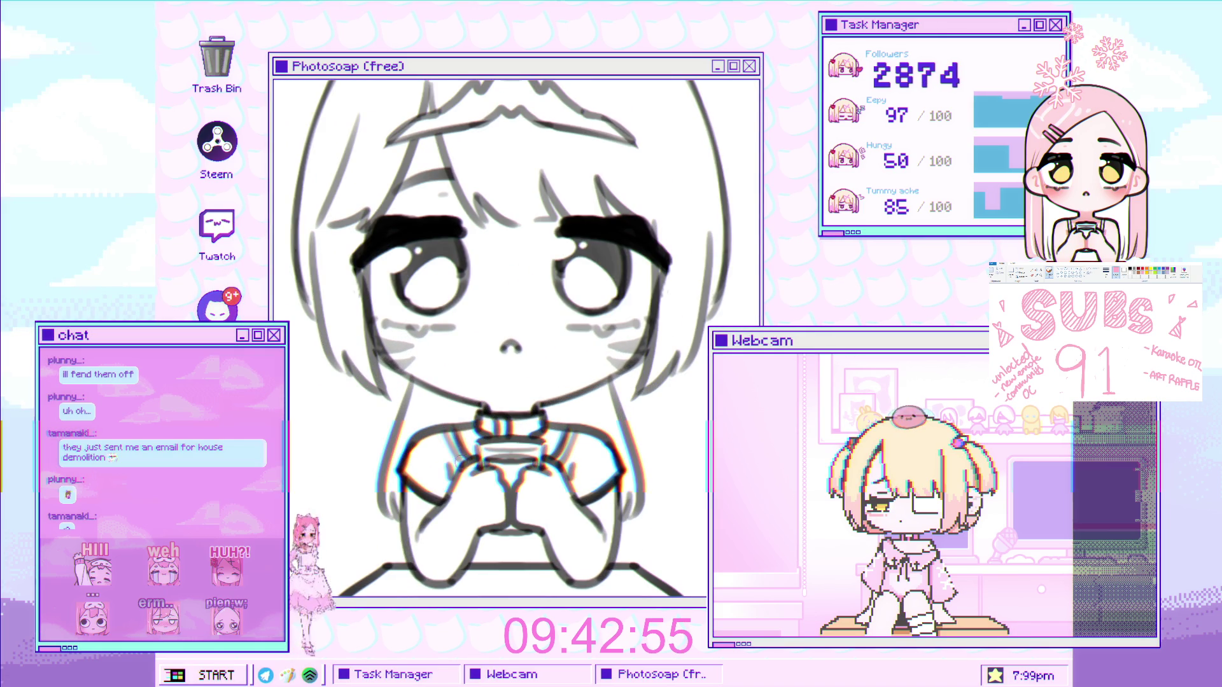
{"action": "scroll", "coordinate": [517, 428], "scroll_direction": "down", "scroll_amount": 4}
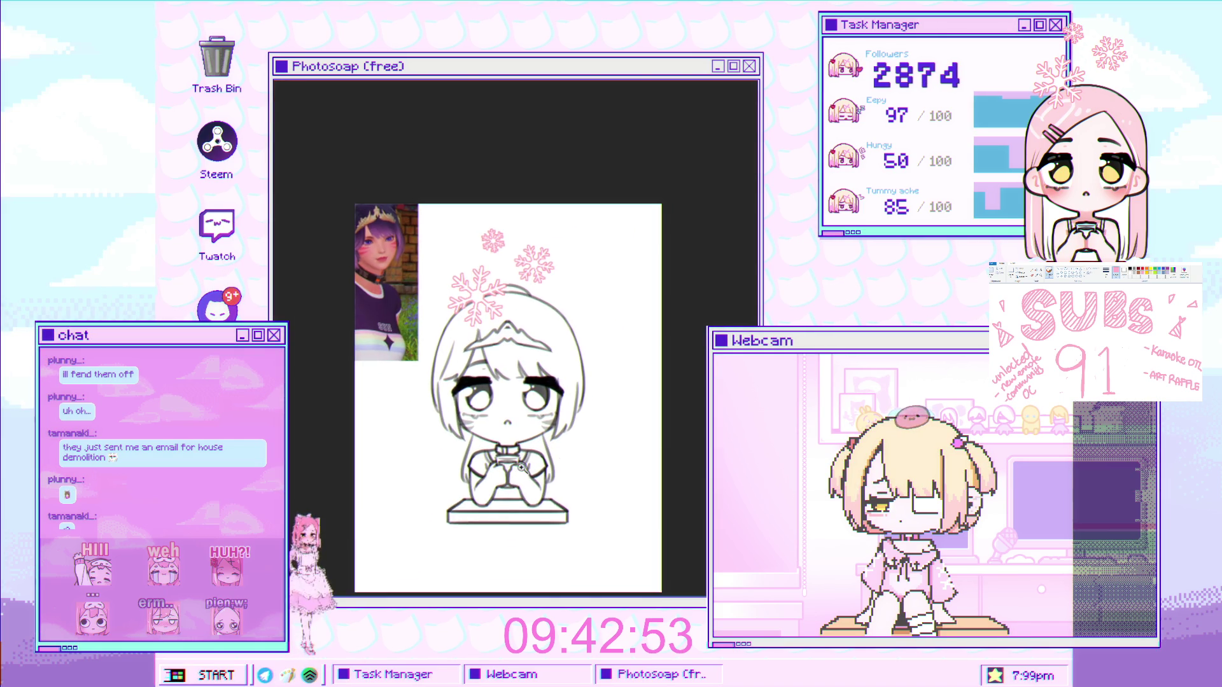
{"action": "scroll", "coordinate": [517, 429], "scroll_direction": "up", "scroll_amount": 2}
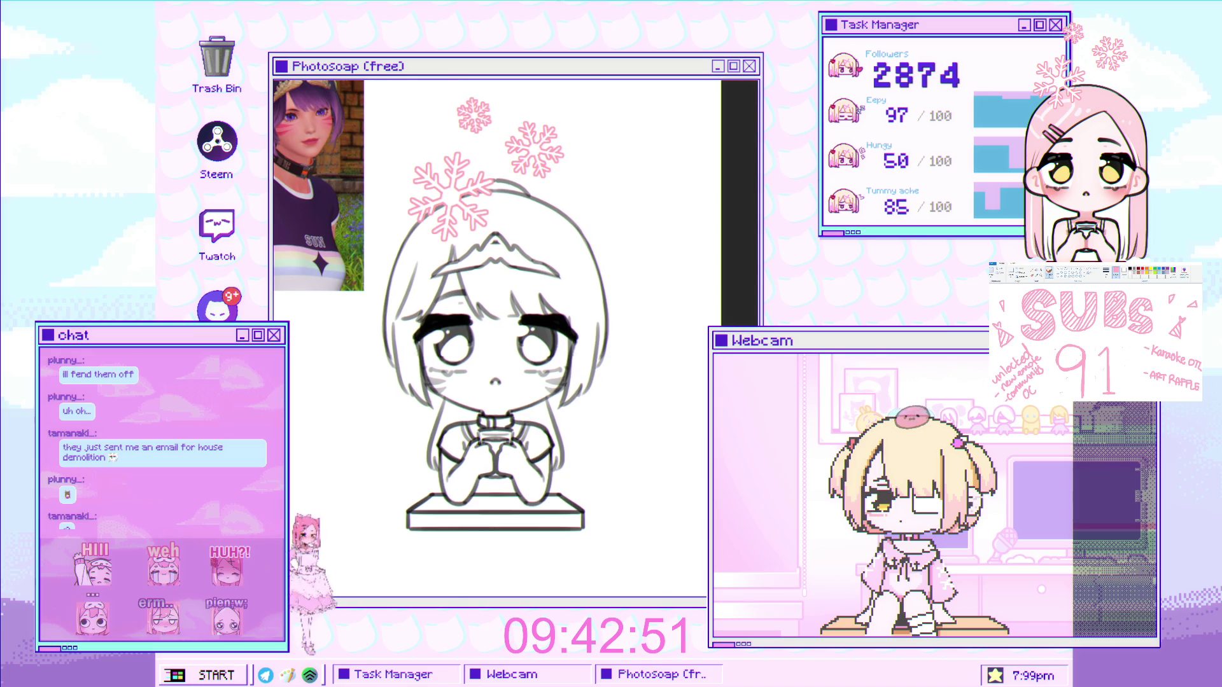
{"action": "scroll", "coordinate": [449, 229], "scroll_direction": "up", "scroll_amount": 3}
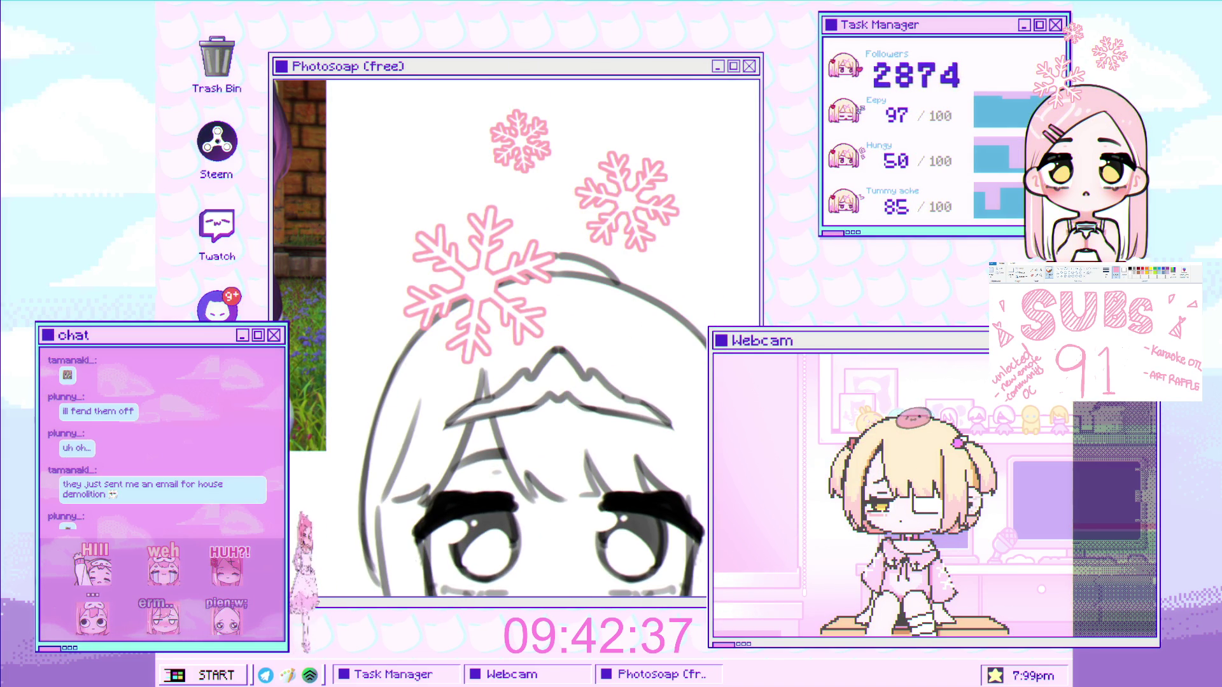
Zoom in on the crown and add a small faint stroke near its peak
{"action": "left_click", "coordinate": [542, 398]}
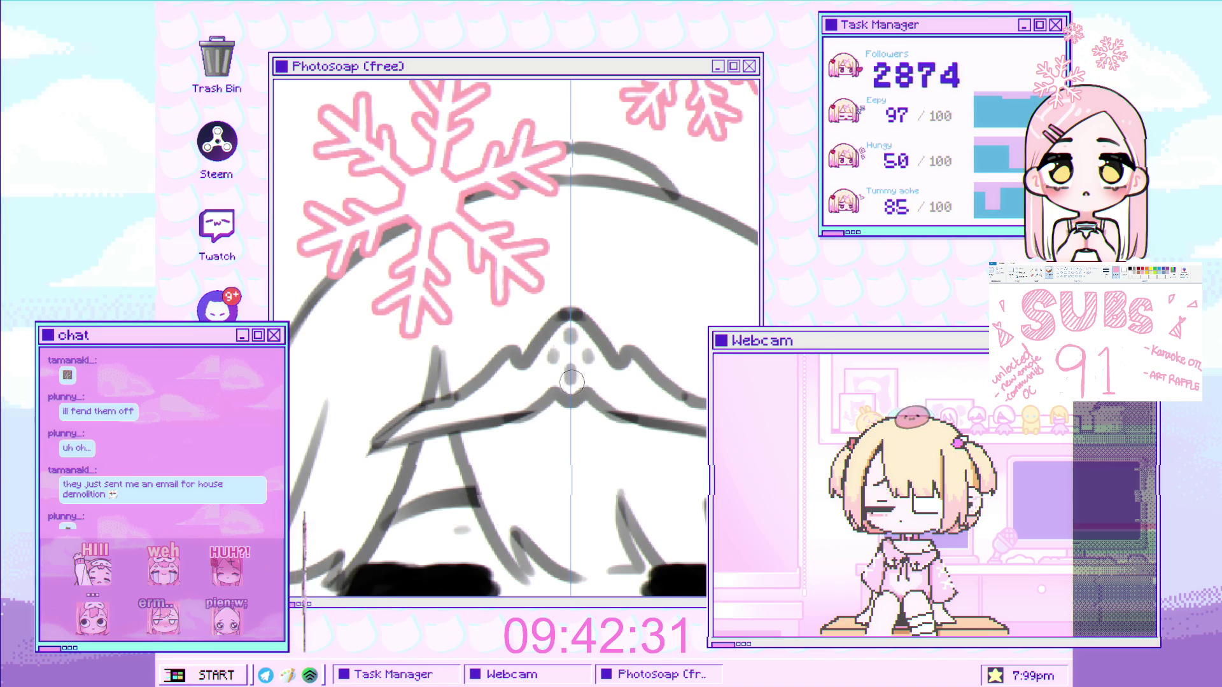
{"action": "scroll", "coordinate": [576, 380], "scroll_direction": "down", "scroll_amount": 3}
{"action": "scroll", "coordinate": [571, 407], "scroll_direction": "up", "scroll_amount": 2}
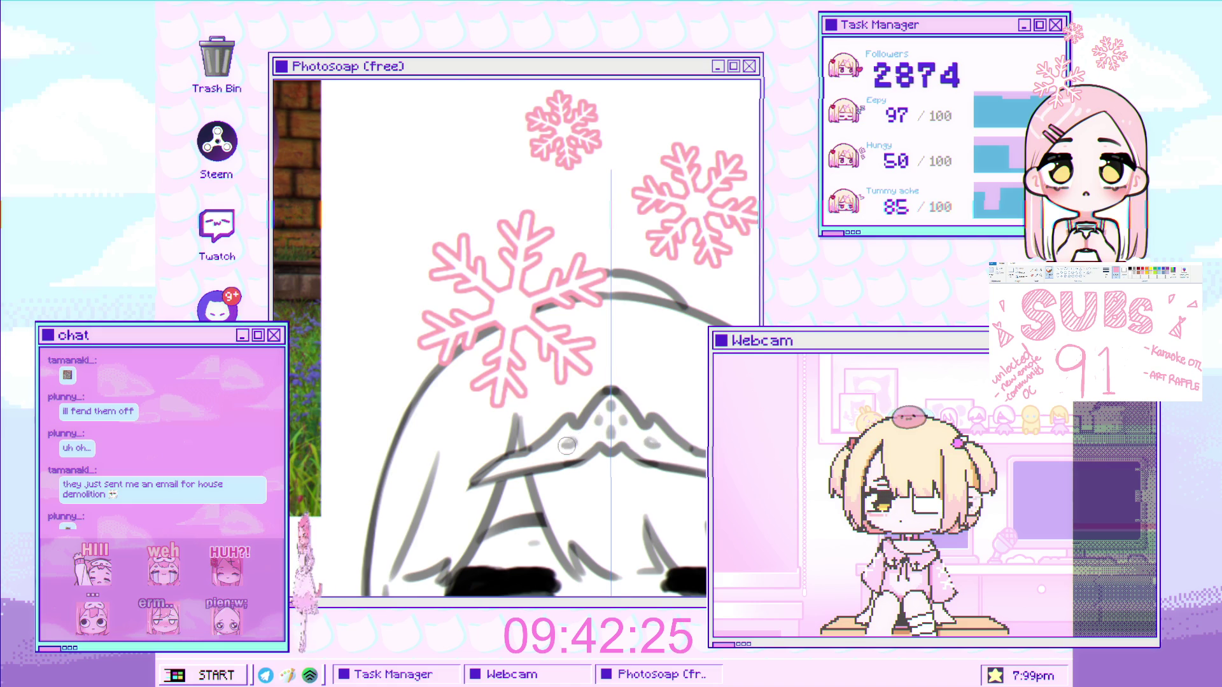
{"action": "scroll", "coordinate": [583, 411], "scroll_direction": "down", "scroll_amount": 4}
{"action": "scroll", "coordinate": [583, 411], "scroll_direction": "down", "scroll_amount": 1}
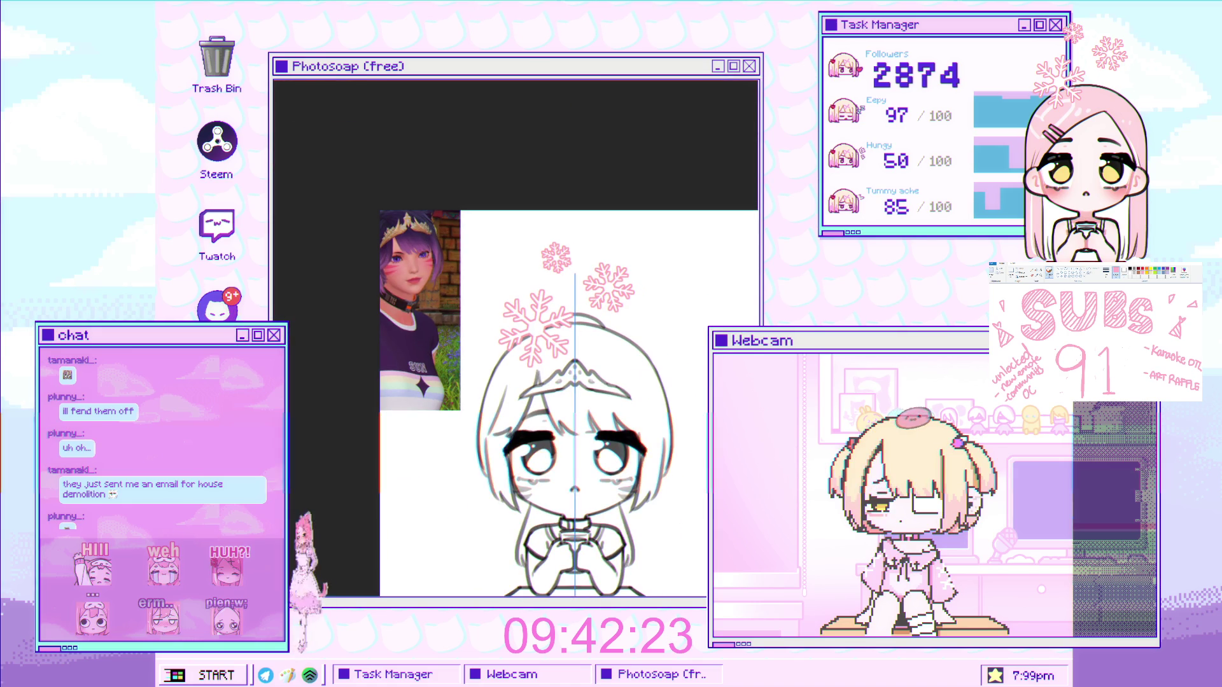
{"action": "scroll", "coordinate": [635, 350], "scroll_direction": "down", "scroll_amount": 1}
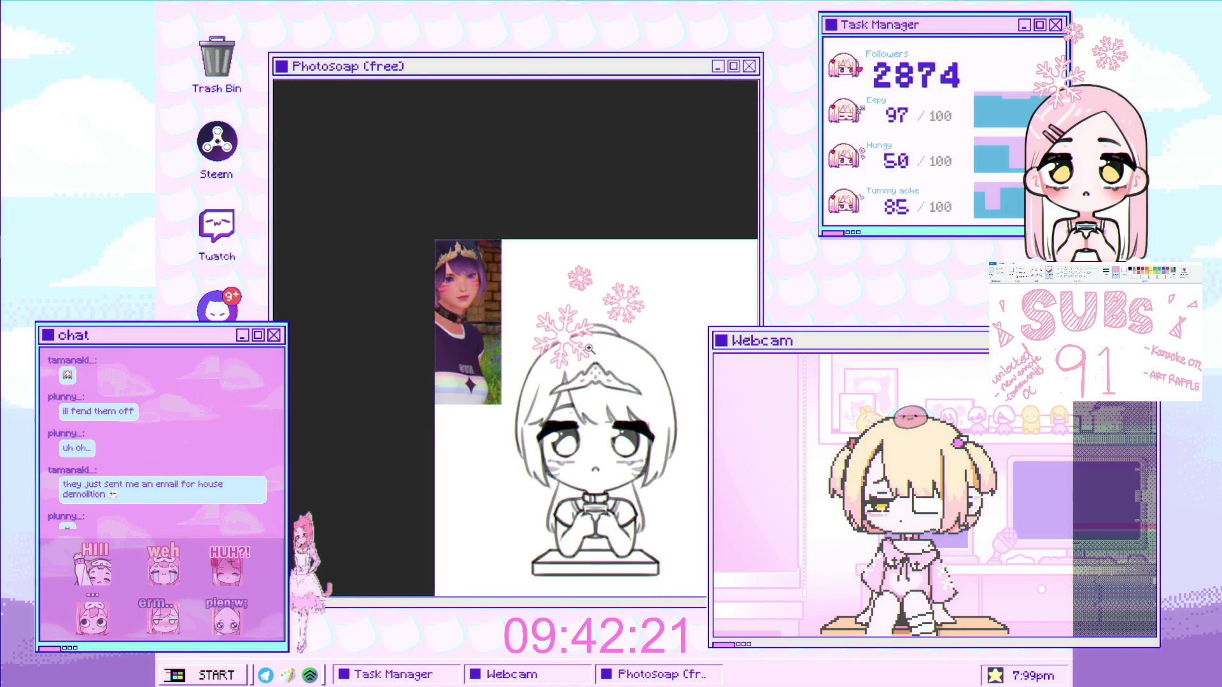
{"action": "scroll", "coordinate": [635, 350], "scroll_direction": "up", "scroll_amount": 5}
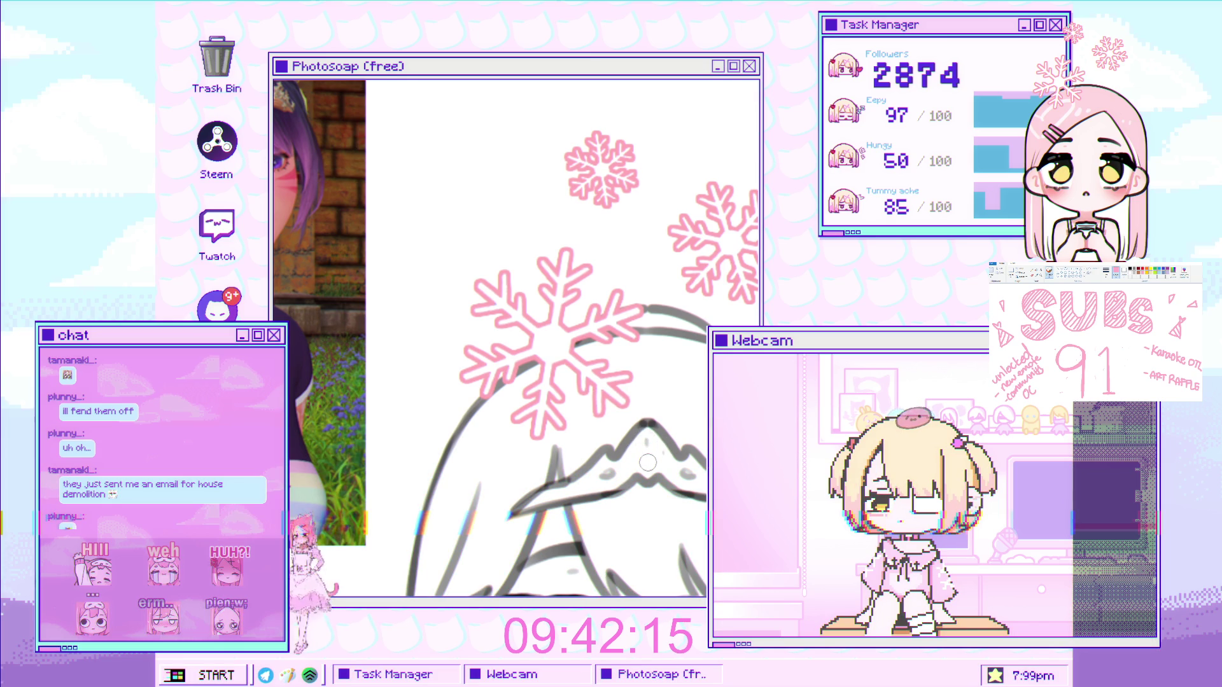
{"action": "scroll", "coordinate": [646, 443], "scroll_direction": "down", "scroll_amount": 5}
{"action": "scroll", "coordinate": [655, 382], "scroll_direction": "up", "scroll_amount": 2}
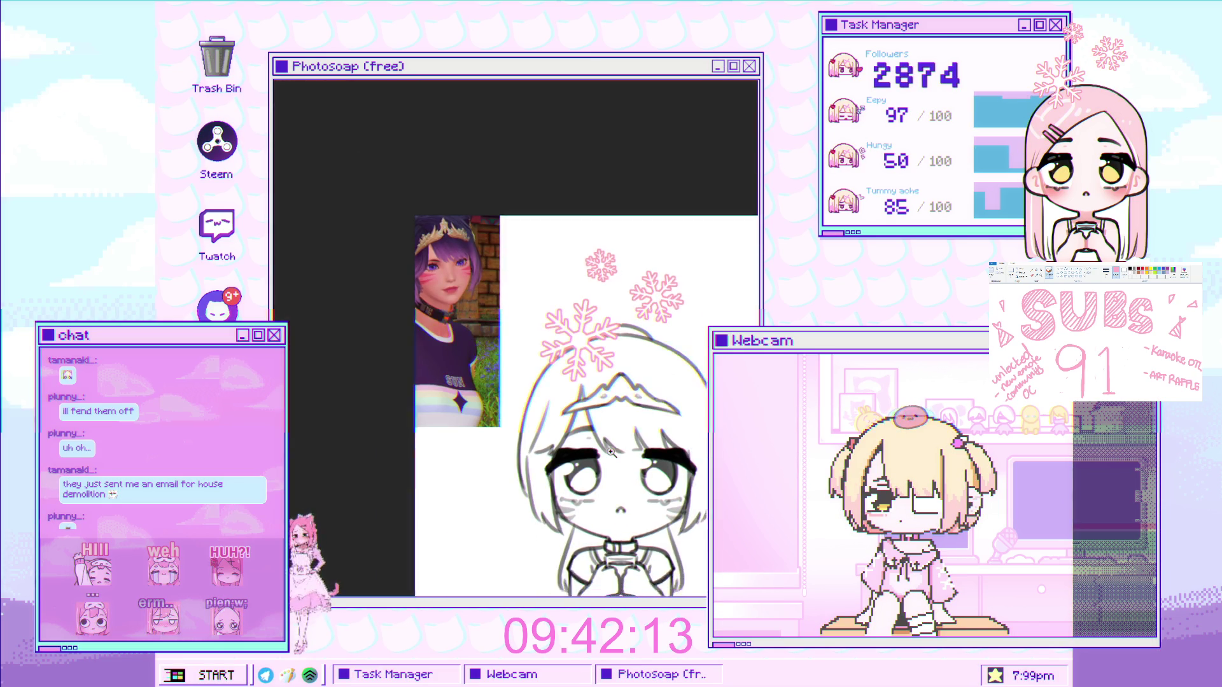
{"action": "scroll", "coordinate": [658, 365], "scroll_direction": "up", "scroll_amount": 4}
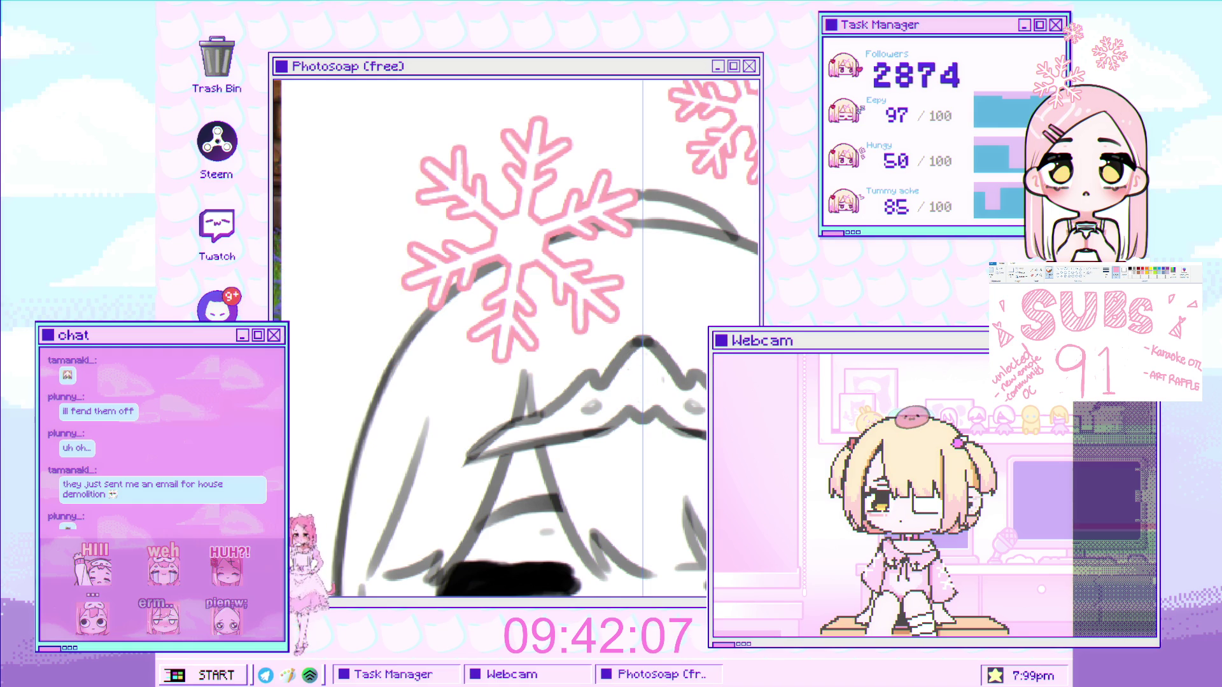
{"action": "scroll", "coordinate": [630, 372], "scroll_direction": "up", "scroll_amount": 1}
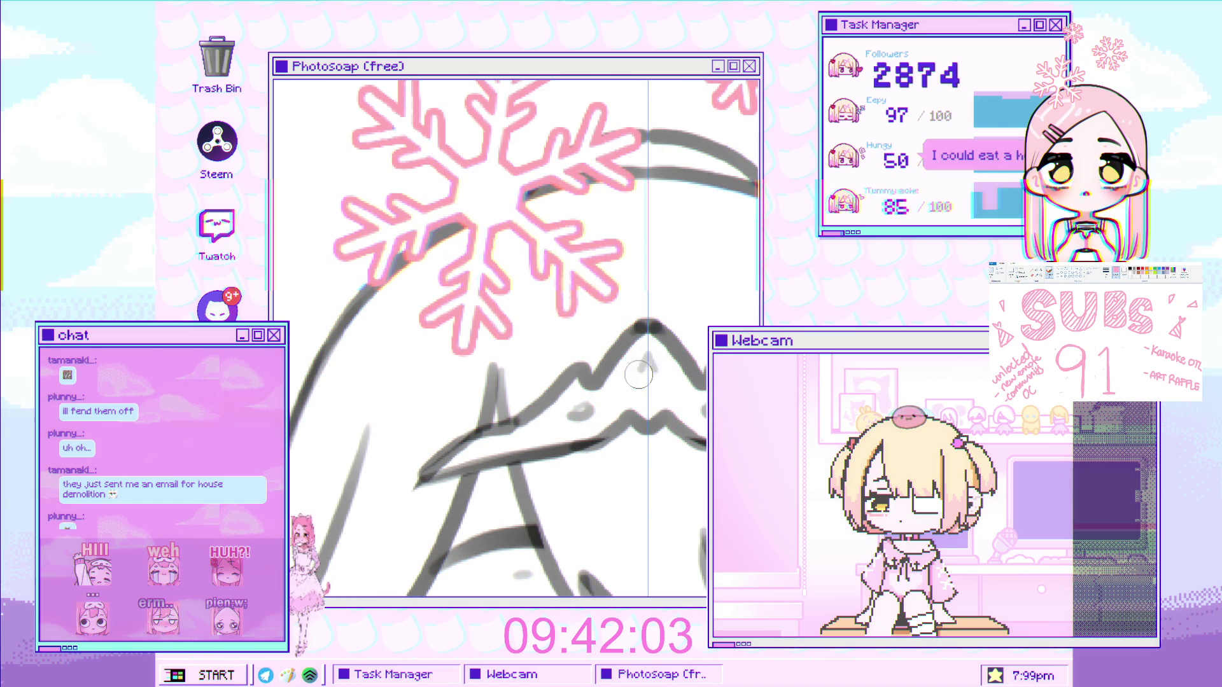
{"action": "left_click_drag", "start_coordinate": [649, 362], "coordinate": [648, 397]}
{"action": "scroll", "coordinate": [647, 397], "scroll_direction": "down", "scroll_amount": 5}
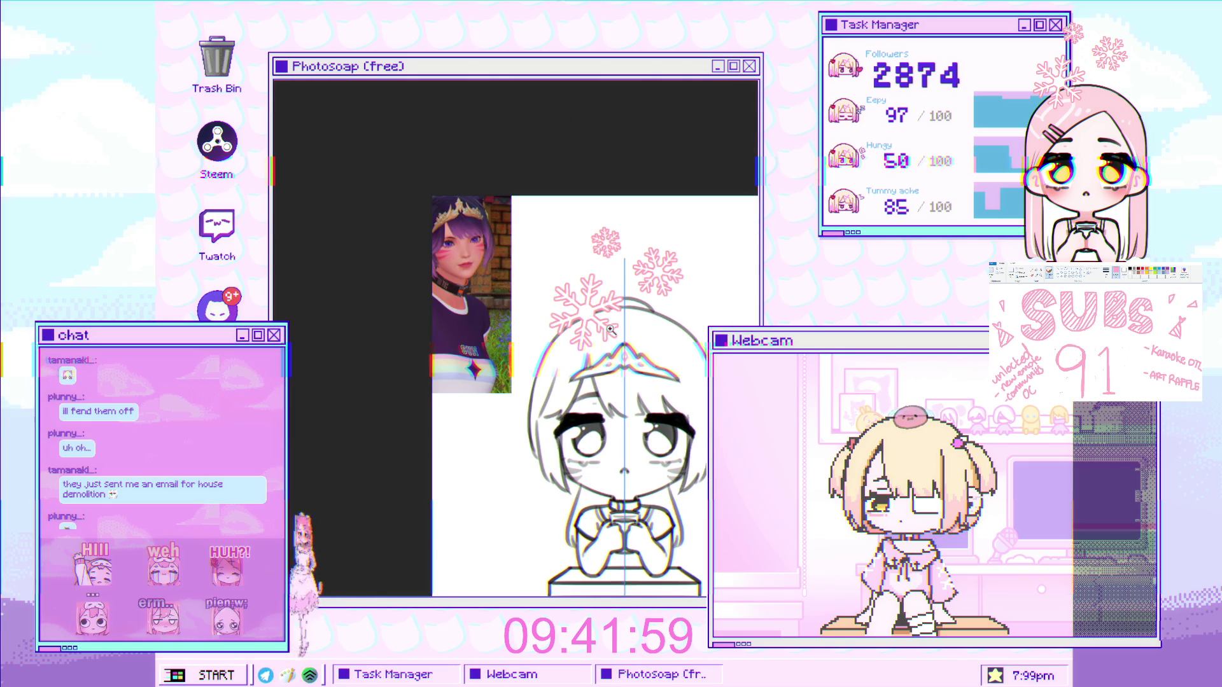
{"action": "scroll", "coordinate": [636, 325], "scroll_direction": "down", "scroll_amount": 1}
{"action": "scroll", "coordinate": [537, 83], "scroll_direction": "down", "scroll_amount": 1}
{"action": "scroll", "coordinate": [536, 83], "scroll_direction": "up", "scroll_amount": 3}
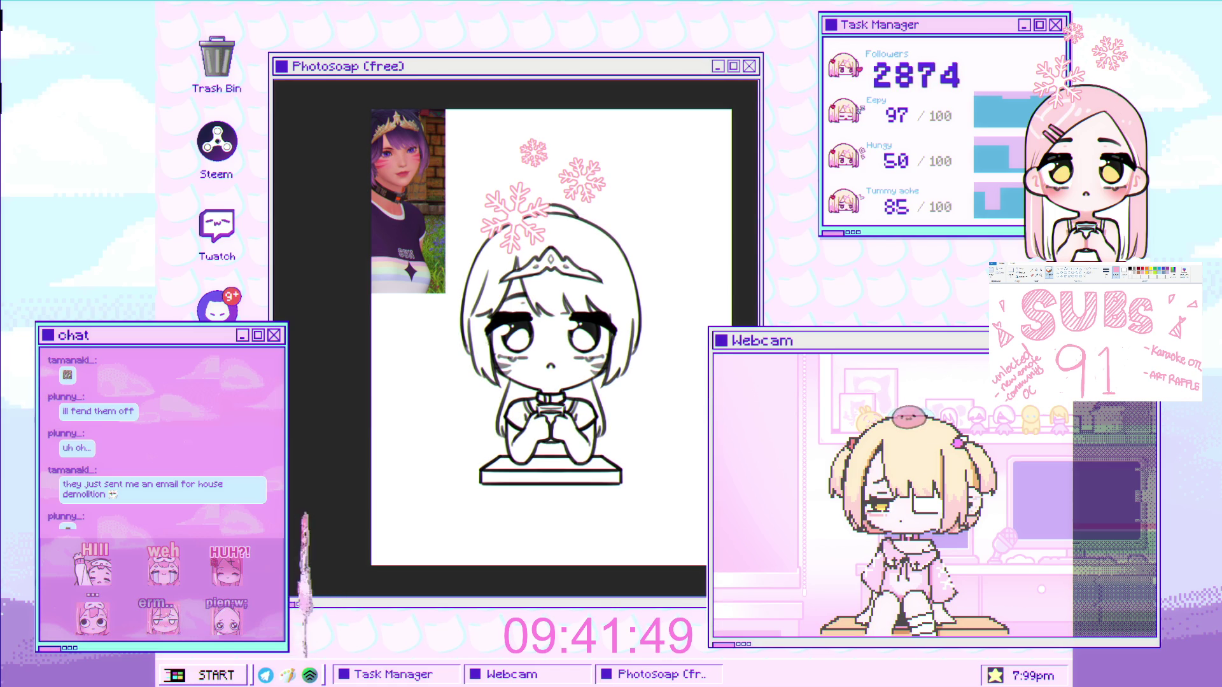
{"action": "scroll", "coordinate": [612, 367], "scroll_direction": "down", "scroll_amount": 5}
{"action": "scroll", "coordinate": [585, 393], "scroll_direction": "up", "scroll_amount": 2}
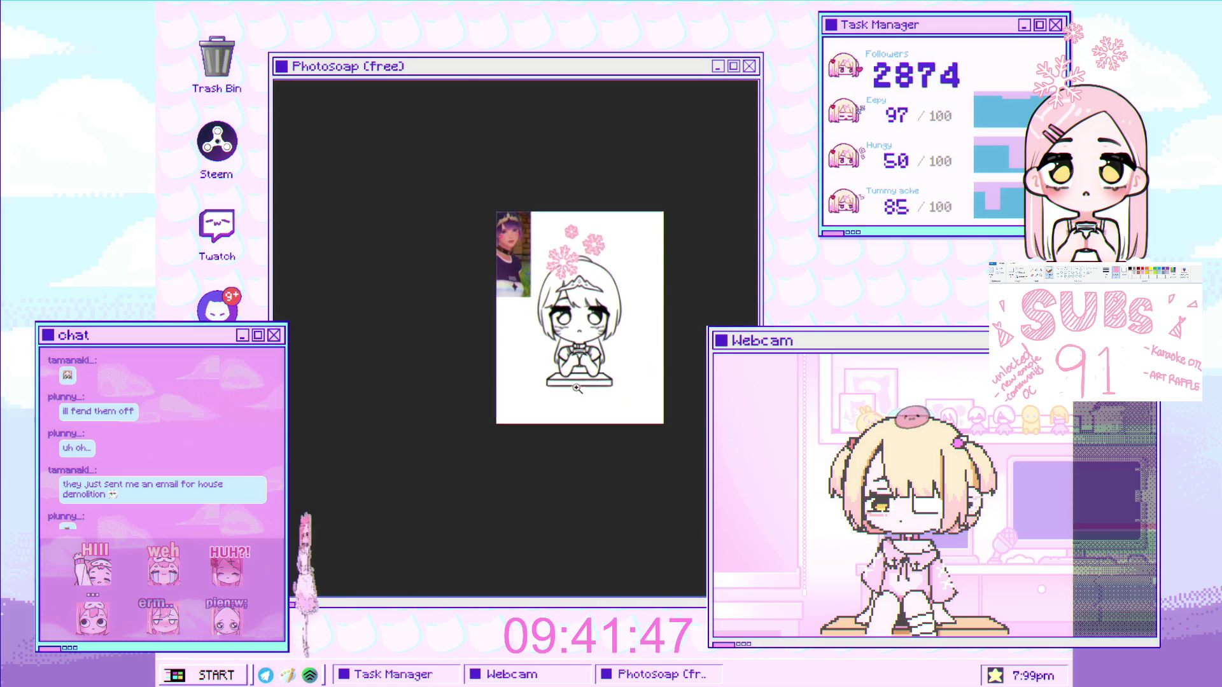
{"action": "scroll", "coordinate": [584, 393], "scroll_direction": "up", "scroll_amount": 4}
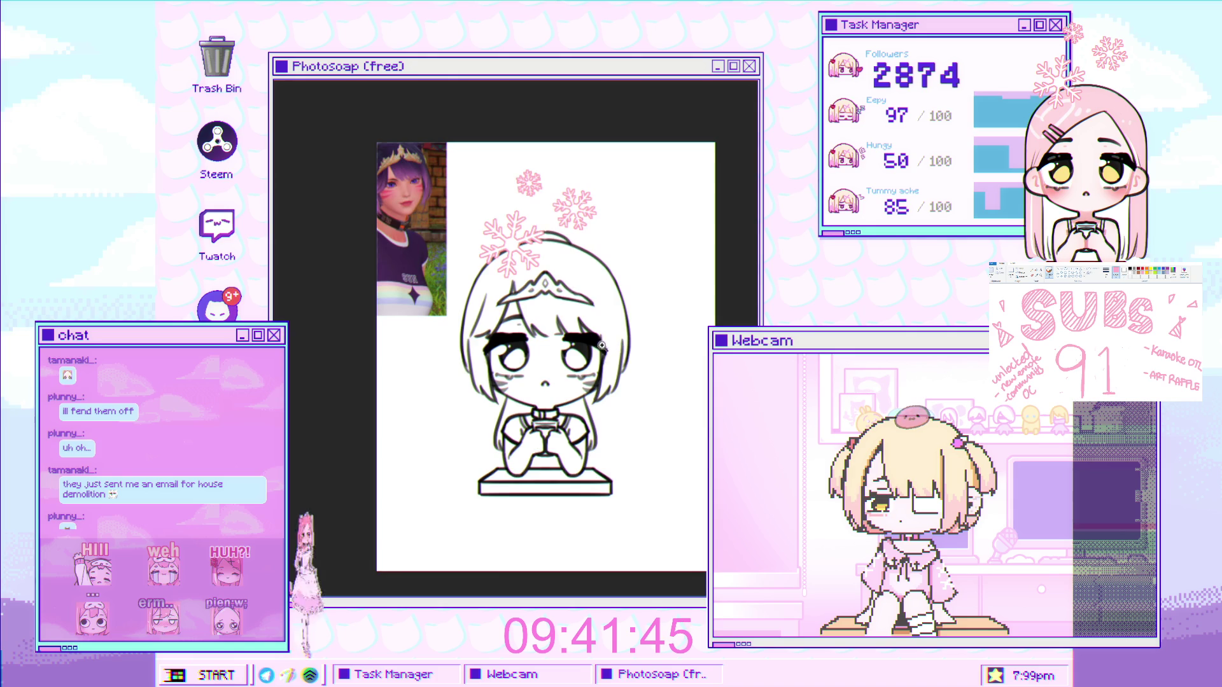
{"action": "scroll", "coordinate": [547, 226], "scroll_direction": "down", "scroll_amount": 2}
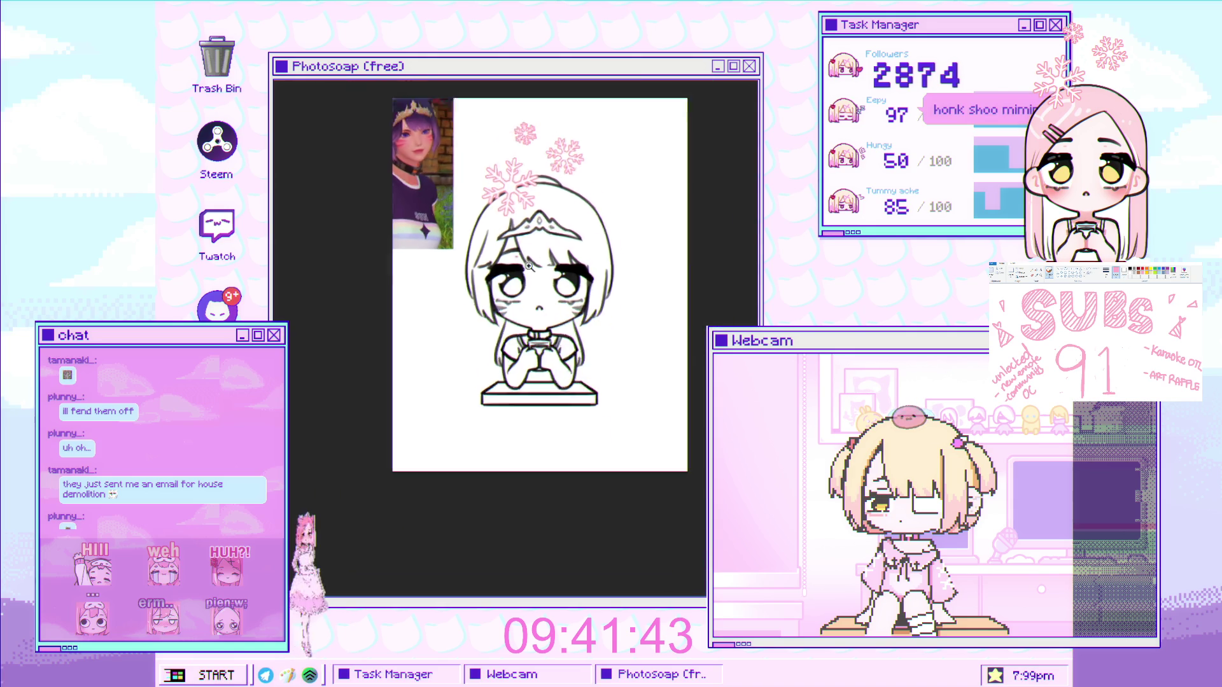
{"action": "scroll", "coordinate": [559, 233], "scroll_direction": "up", "scroll_amount": 1}
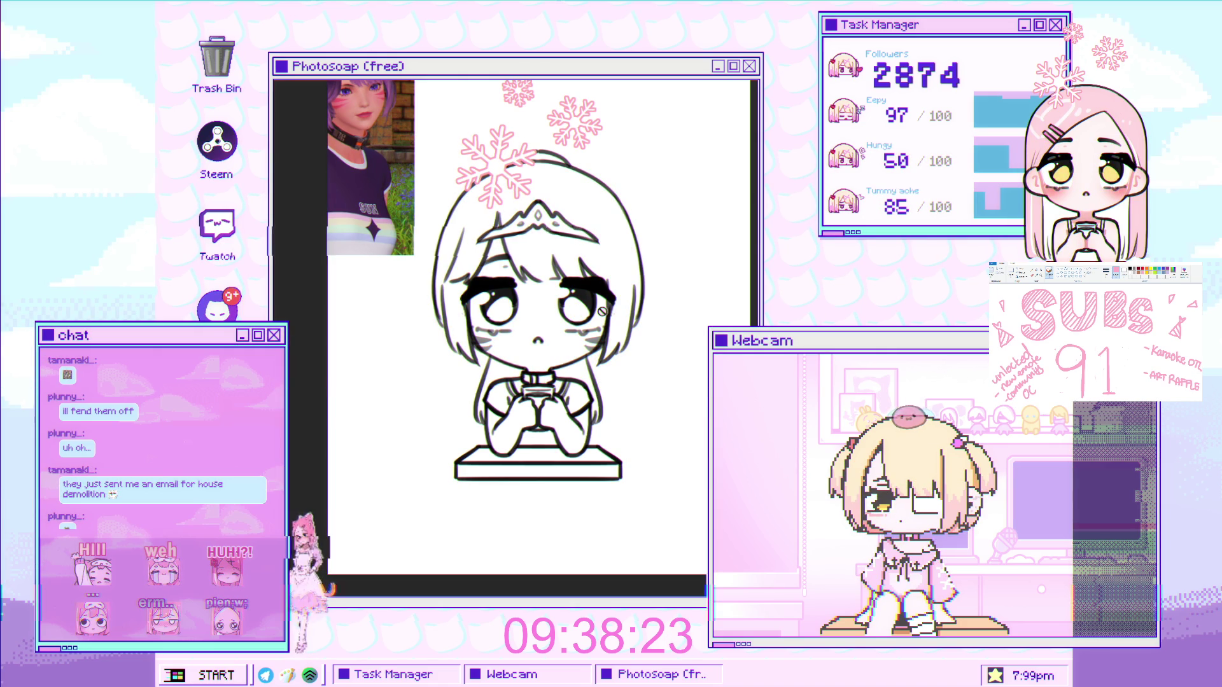
{"action": "scroll", "coordinate": [680, 263], "scroll_direction": "up", "scroll_amount": 2}
Zoom in on the face around the eyebrows
{"action": "scroll", "coordinate": [680, 263], "scroll_direction": "up", "scroll_amount": 3}
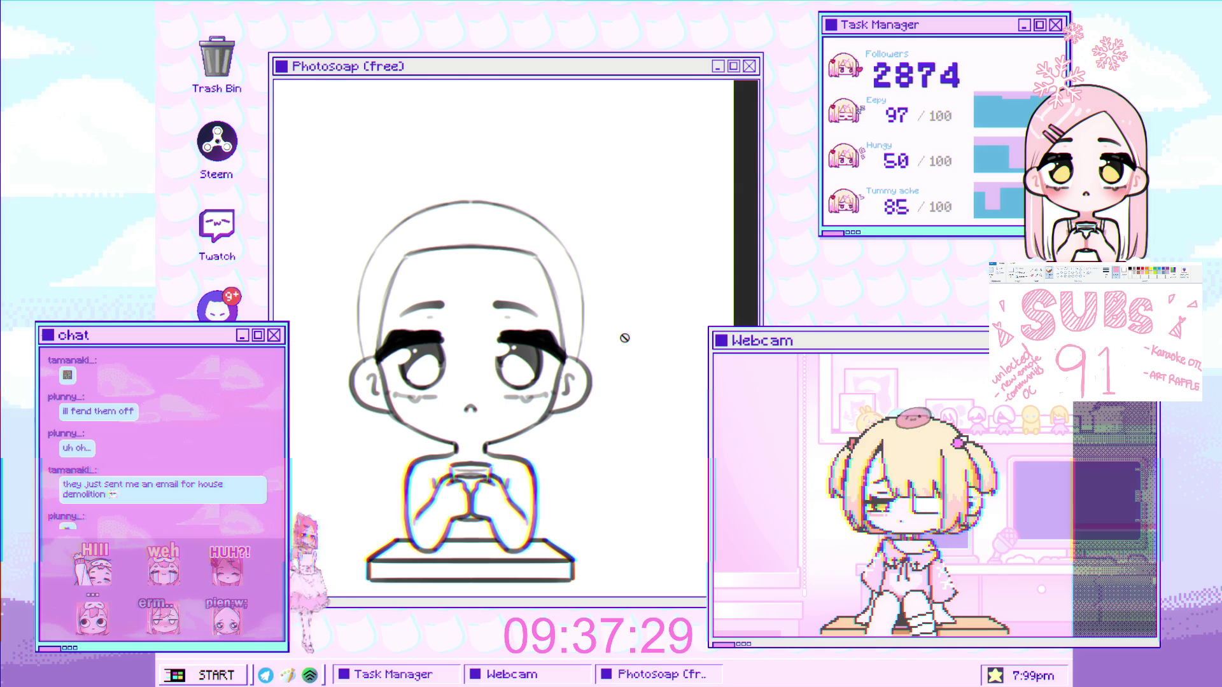
{"action": "left_click", "coordinate": [533, 309]}
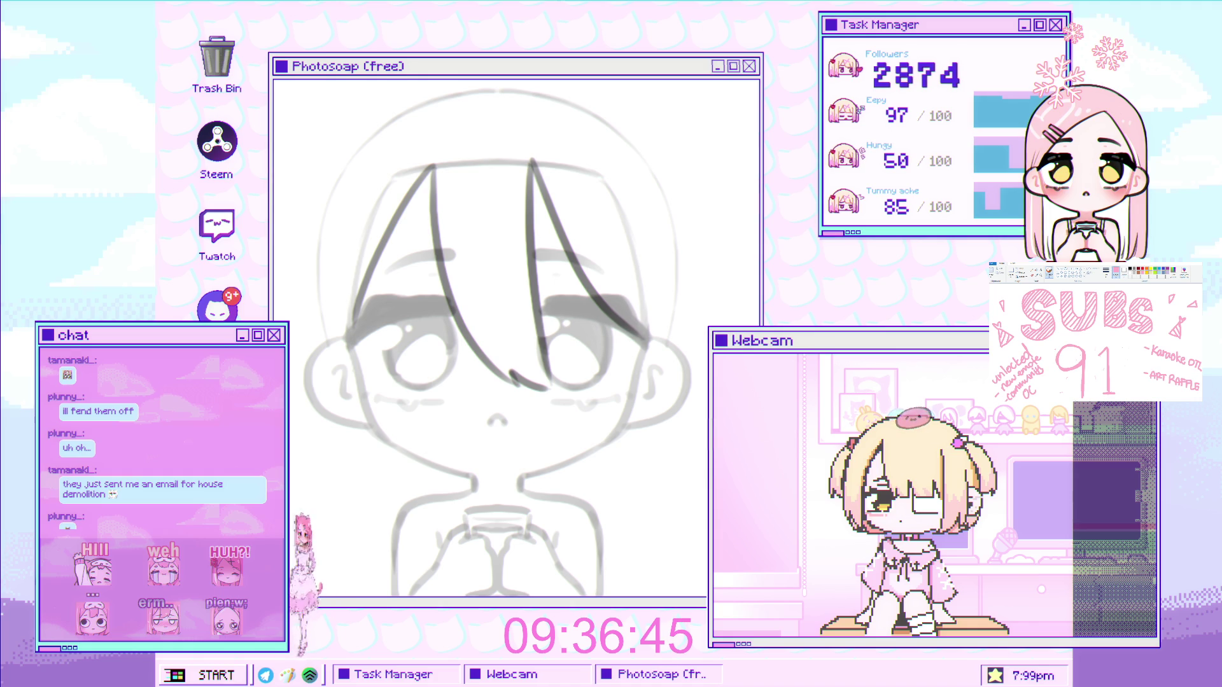
Zoom in further on the chibi face
{"action": "scroll", "coordinate": [512, 249], "scroll_direction": "up", "scroll_amount": 2}
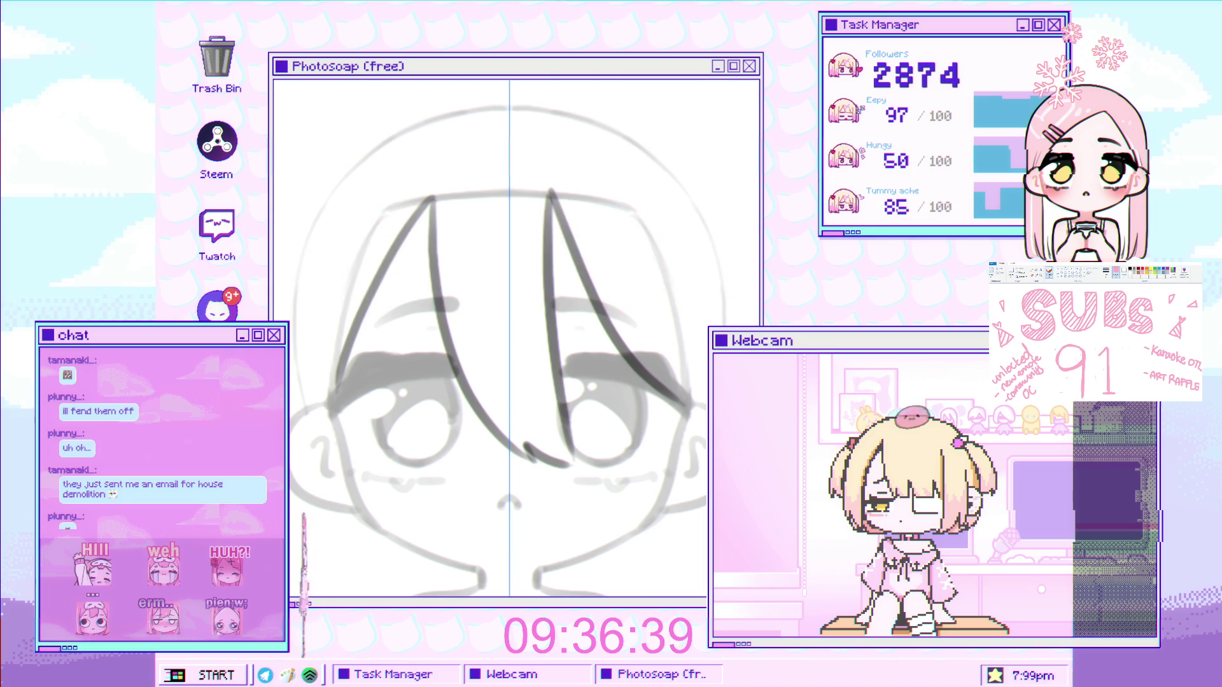
Draw a mirrored stroke along the cat ear outline
{"action": "scroll", "coordinate": [595, 317], "scroll_direction": "up", "scroll_amount": 1}
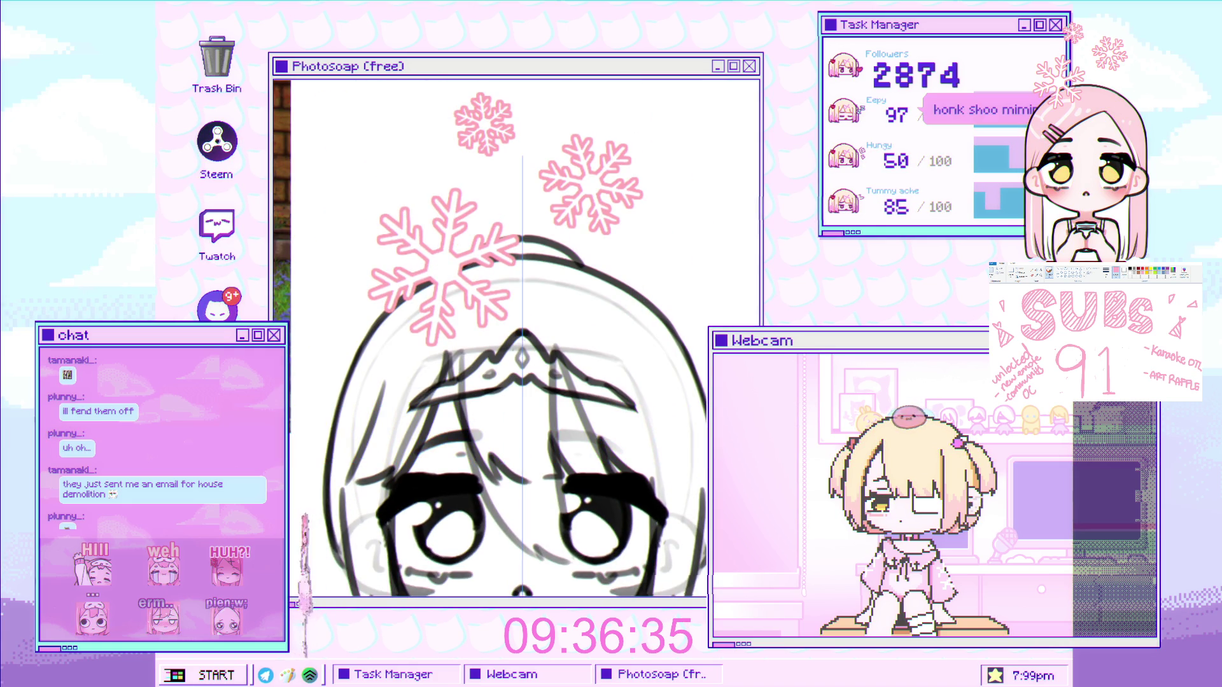
{"action": "scroll", "coordinate": [509, 356], "scroll_direction": "up", "scroll_amount": 2}
{"action": "mouse_move", "coordinate": [631, 364]}
{"action": "left_mouse_down"}
{"action": "mouse_move", "coordinate": [692, 336]}
{"action": "mouse_move", "coordinate": [628, 302]}
{"action": "mouse_move", "coordinate": [686, 261]}
{"action": "left_mouse_up"}
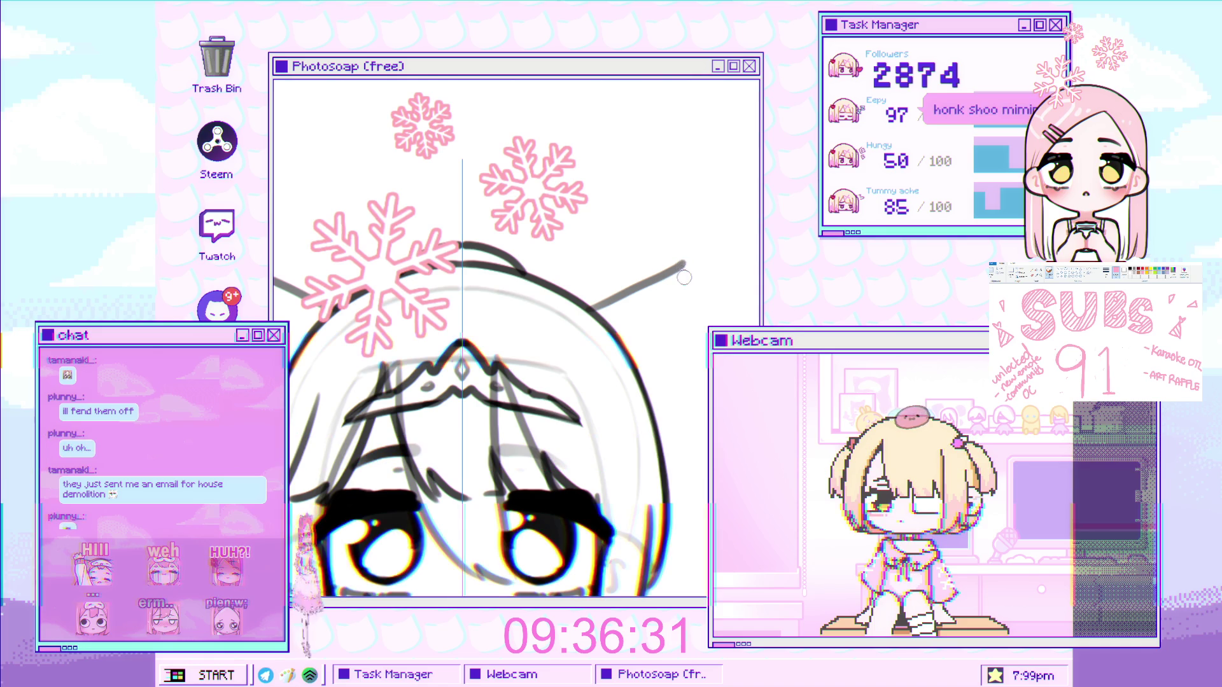
{"action": "scroll", "coordinate": [628, 275], "scroll_direction": "down", "scroll_amount": 4}
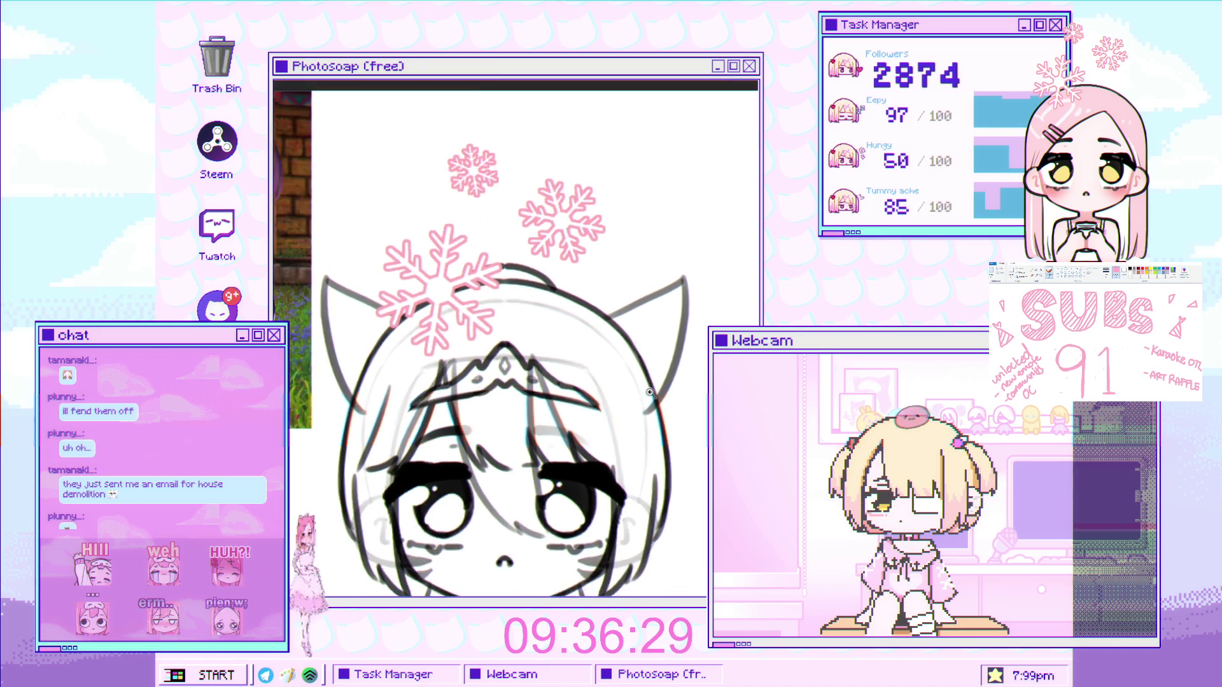
{"action": "scroll", "coordinate": [628, 275], "scroll_direction": "down", "scroll_amount": 6}
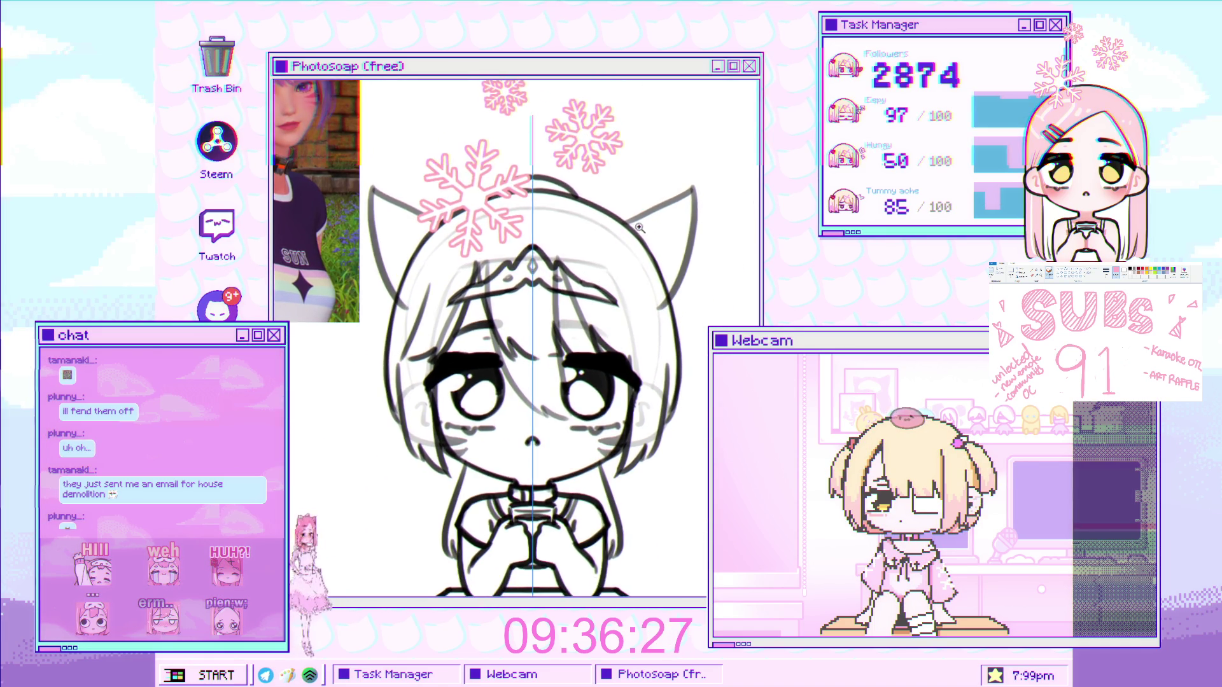
{"action": "scroll", "coordinate": [582, 309], "scroll_direction": "up", "scroll_amount": 1}
{"action": "scroll", "coordinate": [581, 309], "scroll_direction": "up", "scroll_amount": 3}
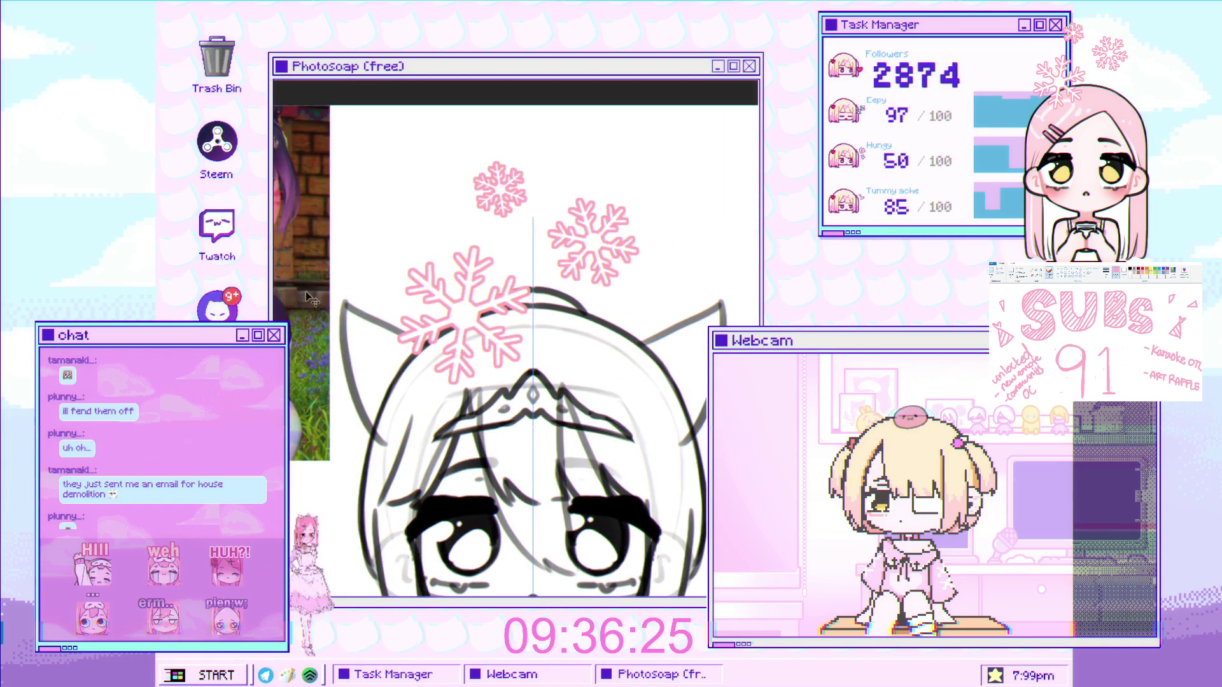
{"action": "scroll", "coordinate": [324, 383], "scroll_direction": "up", "scroll_amount": 2}
{"action": "scroll", "coordinate": [324, 383], "scroll_direction": "up", "scroll_amount": 4}
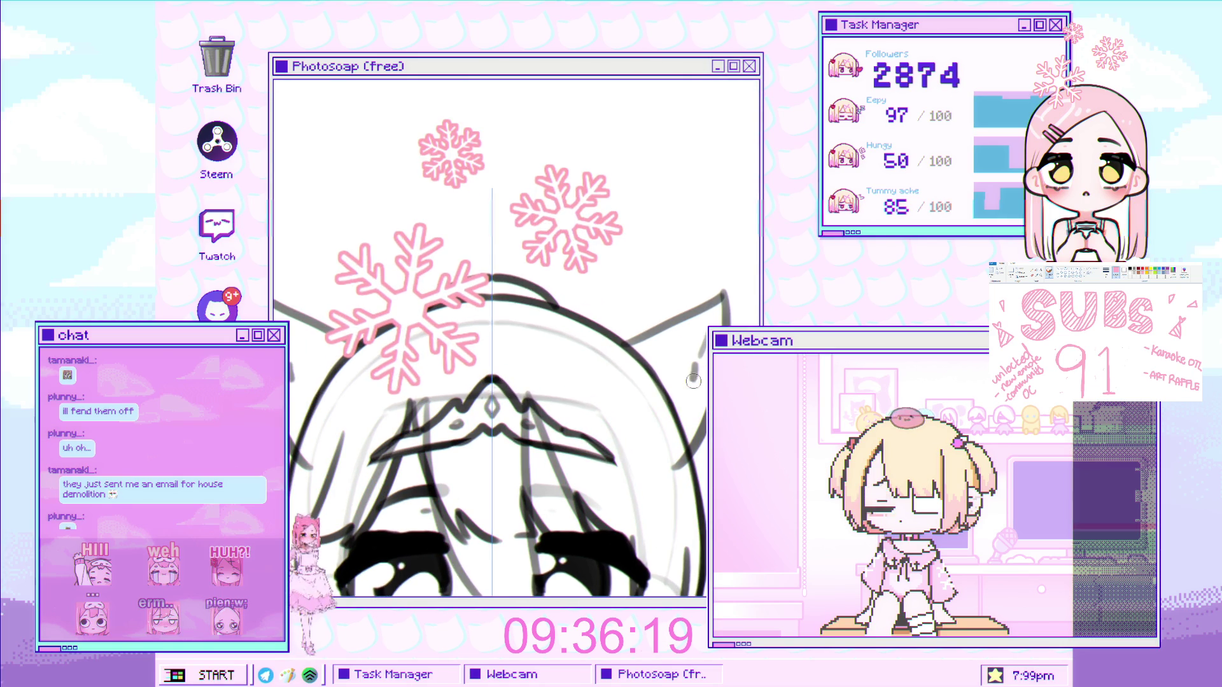
{"action": "scroll", "coordinate": [476, 298], "scroll_direction": "down", "scroll_amount": 3}
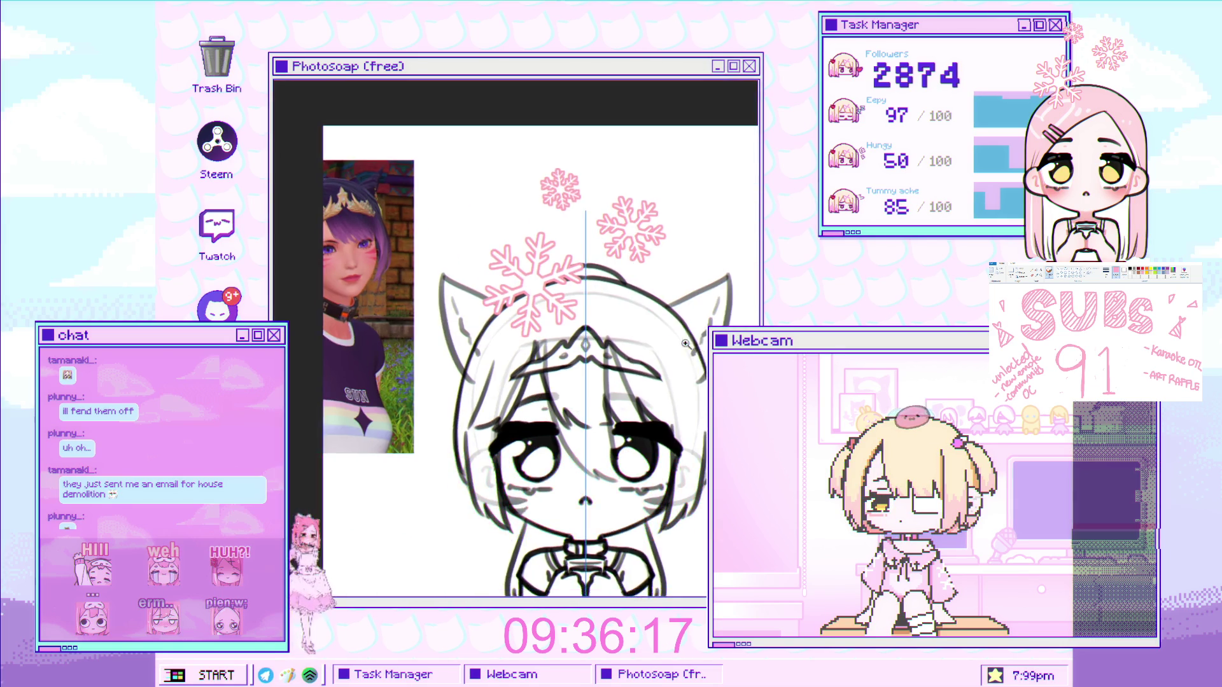
{"action": "scroll", "coordinate": [476, 298], "scroll_direction": "up", "scroll_amount": 3}
Trace the left cat ear's inner line and retouch its outline, then zoom out
{"action": "left_click_drag", "start_coordinate": [414, 298], "coordinate": [447, 358]}
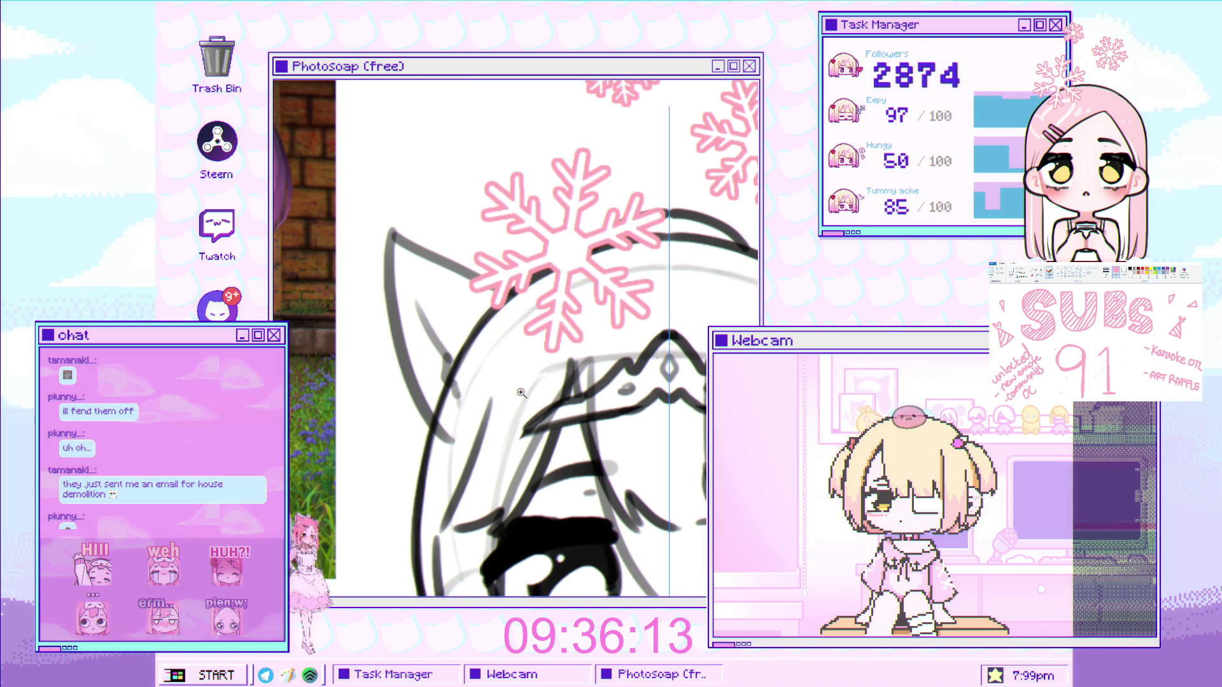
{"action": "scroll", "coordinate": [519, 390], "scroll_direction": "down", "scroll_amount": 3}
{"action": "scroll", "coordinate": [428, 340], "scroll_direction": "up", "scroll_amount": 3}
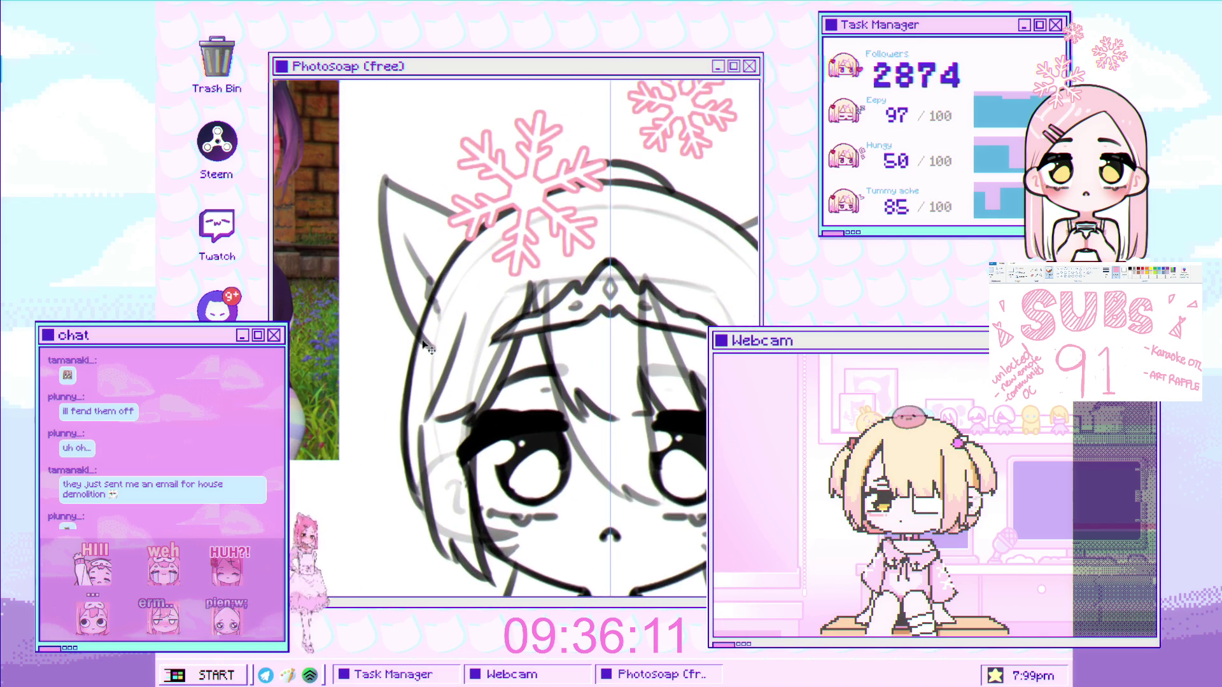
{"action": "left_click_drag", "start_coordinate": [420, 329], "coordinate": [456, 264]}
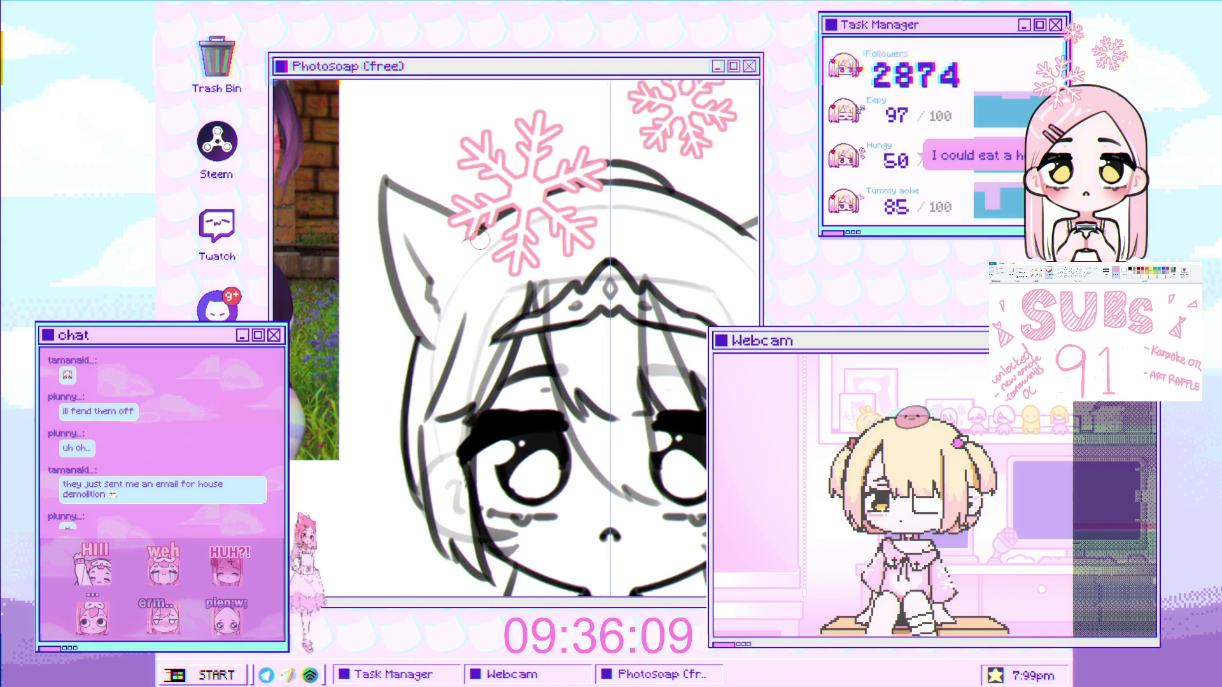
{"action": "scroll", "coordinate": [535, 294], "scroll_direction": "down", "scroll_amount": 2}
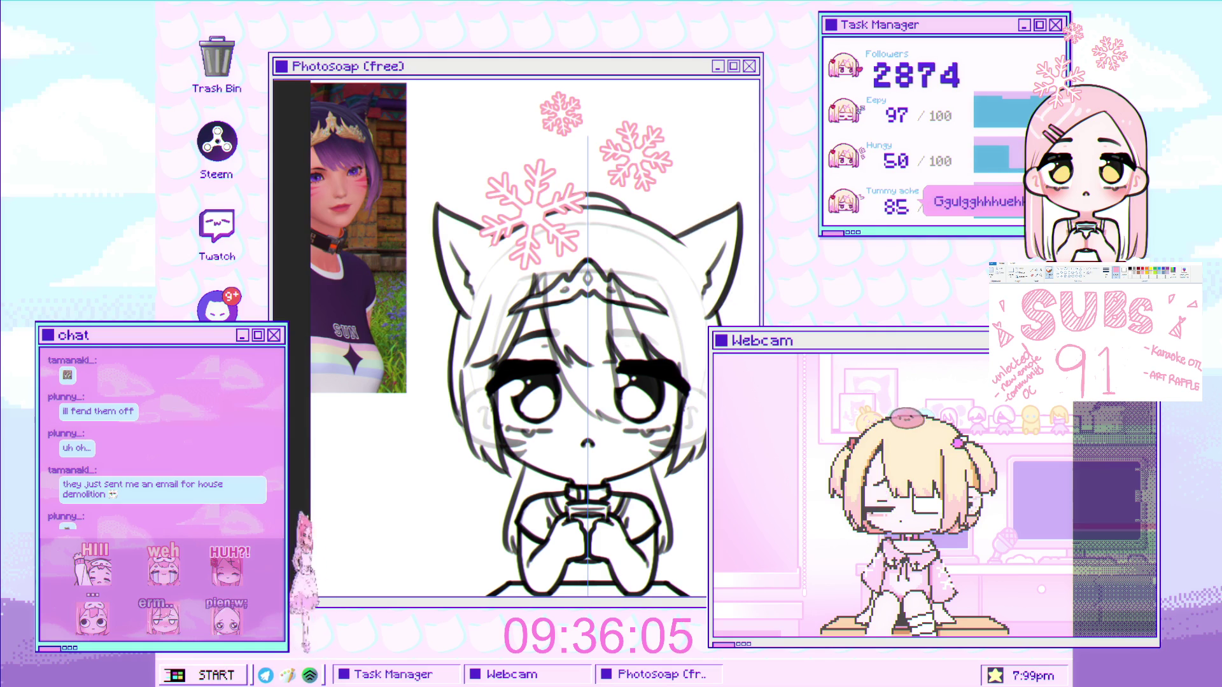
{"action": "scroll", "coordinate": [705, 235], "scroll_direction": "down", "scroll_amount": 2}
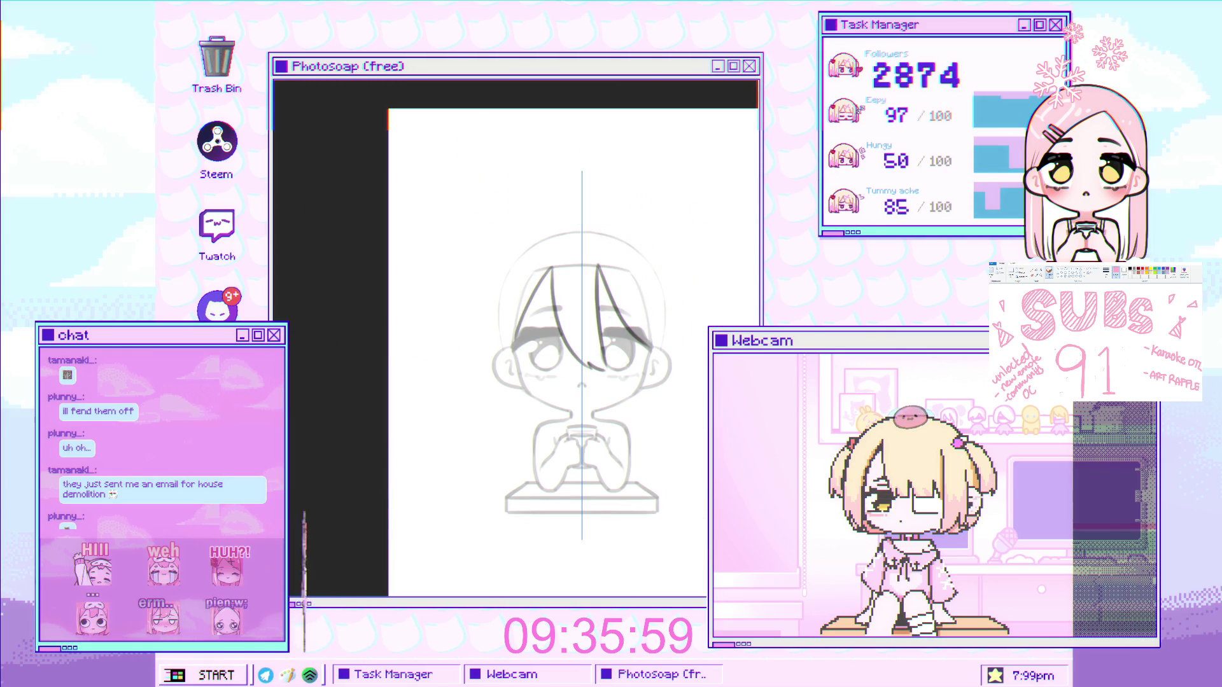
Draw a darker mirrored line down both sides of the face, redoing the first attempt
{"action": "scroll", "coordinate": [668, 284], "scroll_direction": "up", "scroll_amount": 1}
{"action": "scroll", "coordinate": [648, 258], "scroll_direction": "up", "scroll_amount": 1}
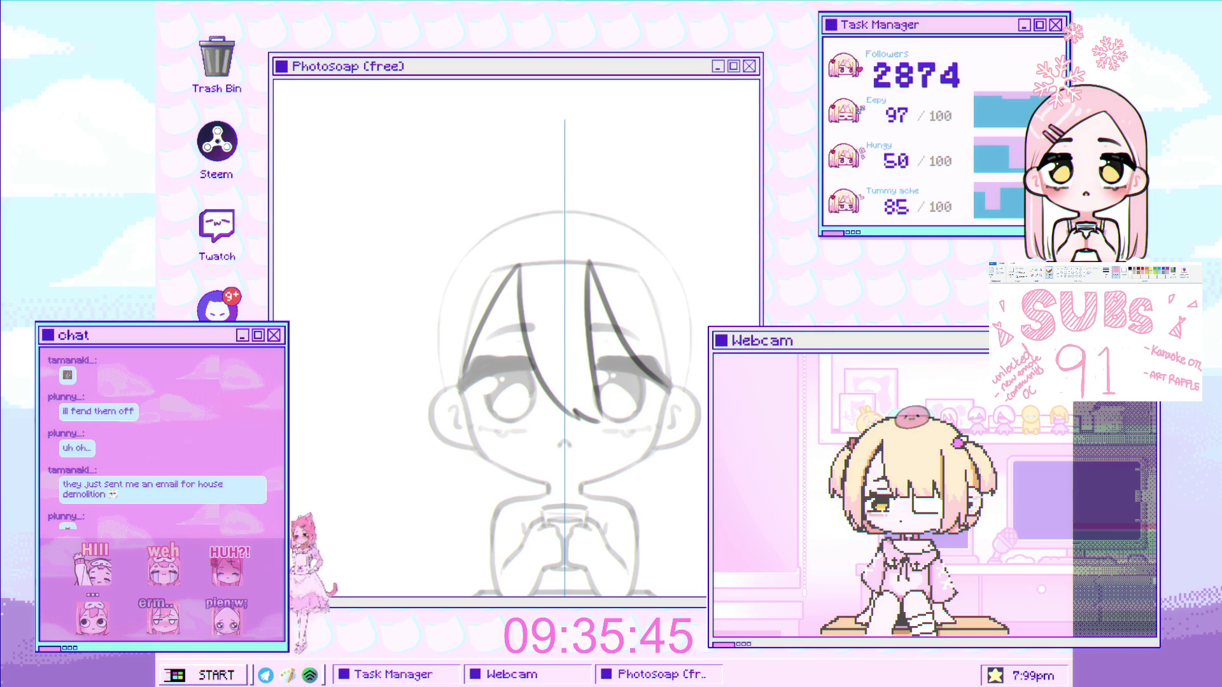
{"action": "scroll", "coordinate": [686, 378], "scroll_direction": "up", "scroll_amount": 1}
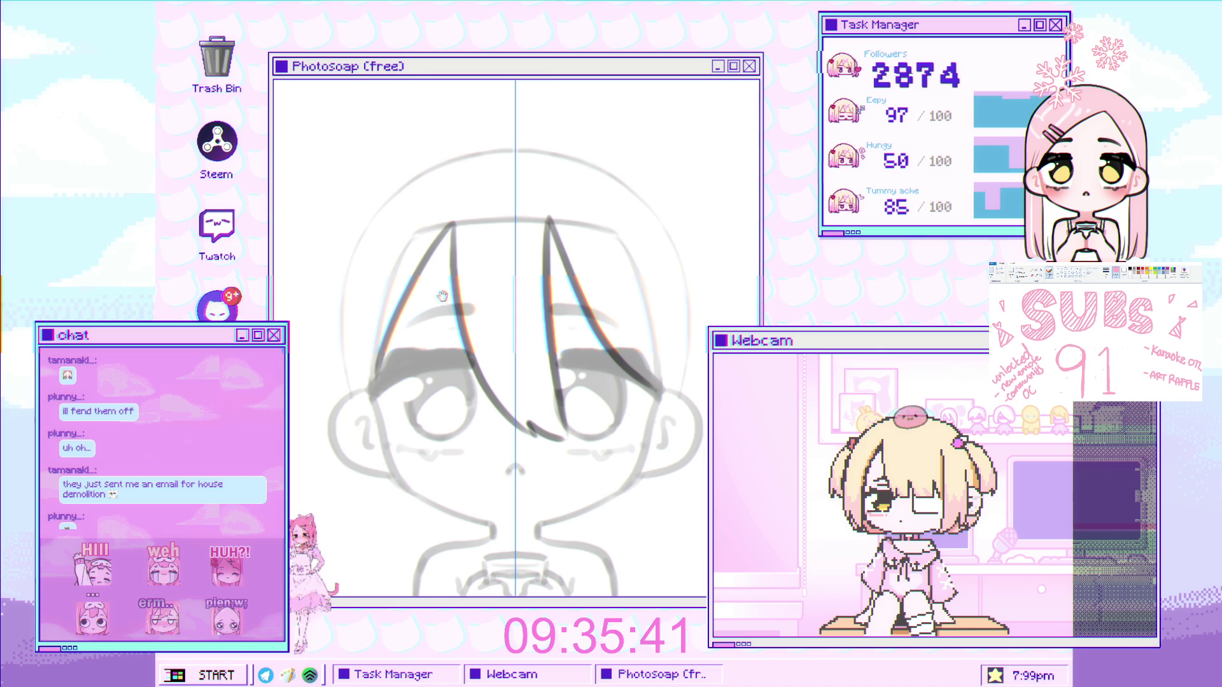
{"action": "scroll", "coordinate": [397, 453], "scroll_direction": "up", "scroll_amount": 1}
{"action": "left_click_drag", "start_coordinate": [394, 187], "coordinate": [397, 452]}
{"action": "key", "text": "ctrl+z"}
{"action": "left_click_drag", "start_coordinate": [388, 215], "coordinate": [408, 448]}
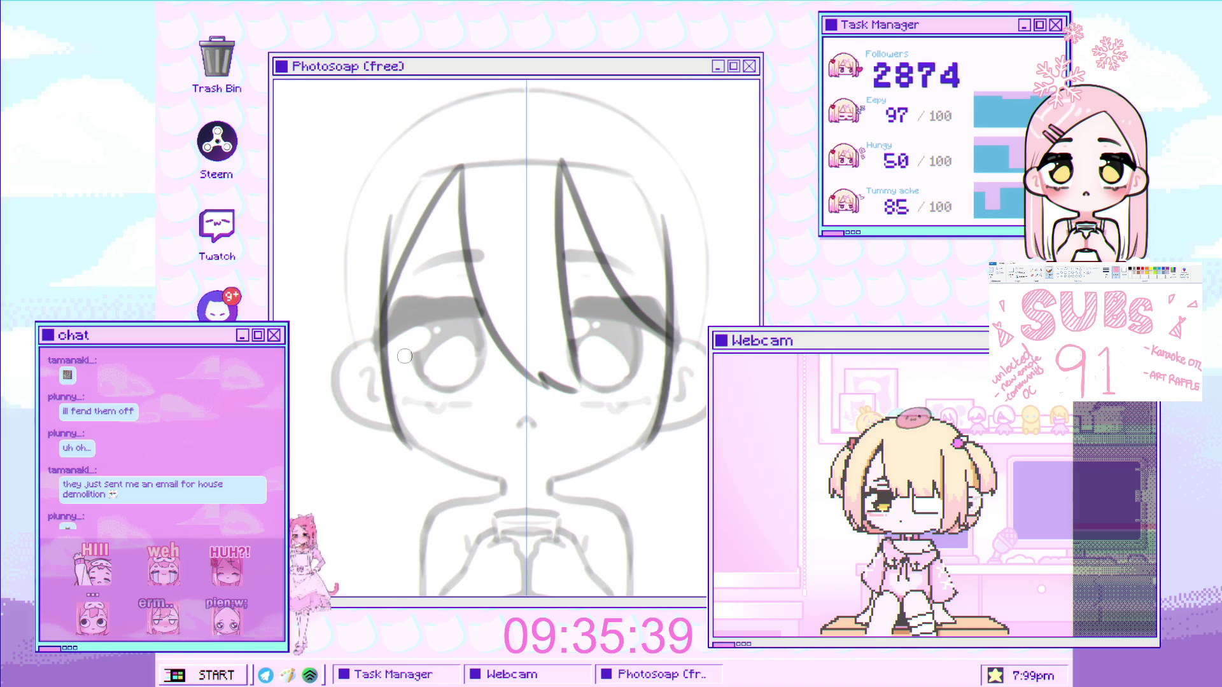
{"action": "scroll", "coordinate": [393, 325], "scroll_direction": "up", "scroll_amount": 1}
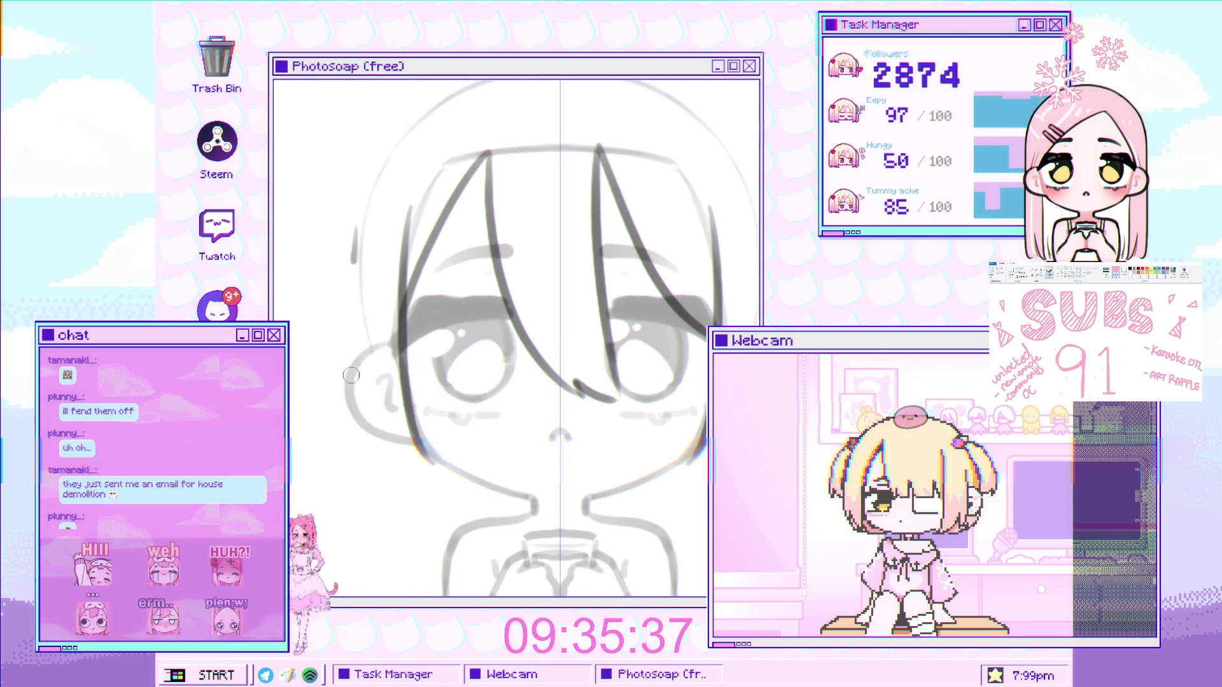
Try a long line down the face's left side several times, undoing each attempt
{"action": "left_click_drag", "start_coordinate": [358, 260], "coordinate": [382, 459]}
{"action": "key", "text": "ctrl+z"}
{"action": "left_click_drag", "start_coordinate": [346, 268], "coordinate": [388, 461]}
{"action": "key", "text": "ctrl+z"}
{"action": "left_click_drag", "start_coordinate": [341, 249], "coordinate": [385, 452]}
{"action": "key", "text": "ctrl+z"}
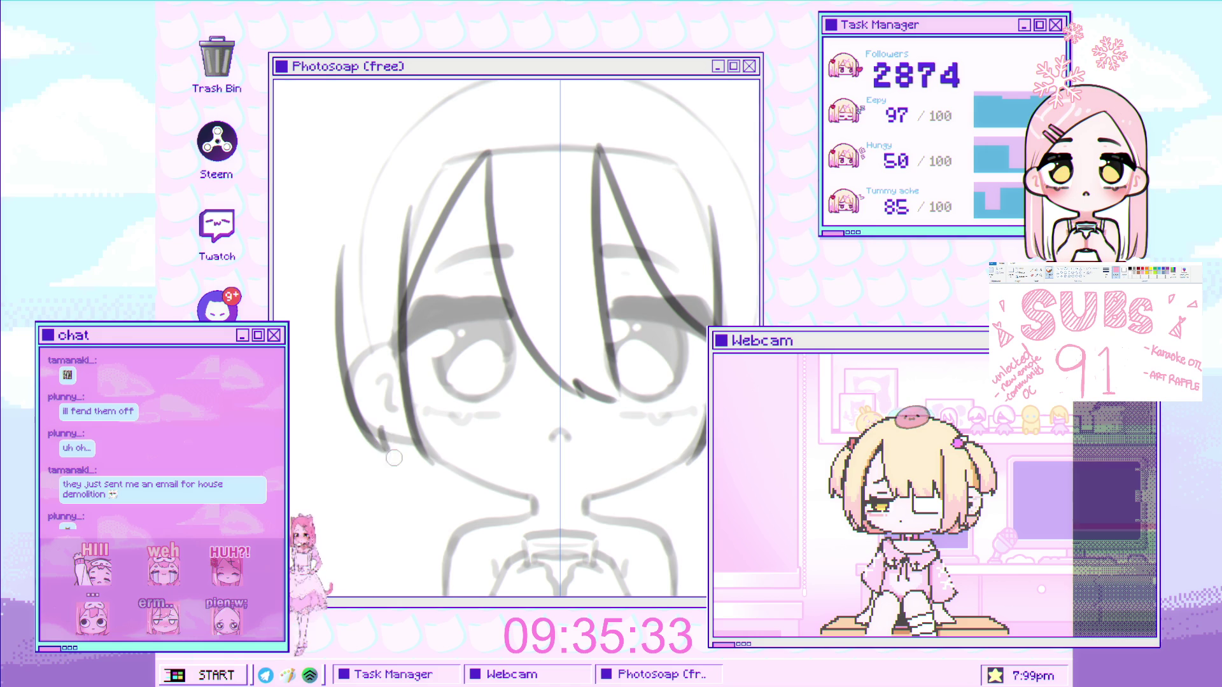
{"action": "scroll", "coordinate": [533, 341], "scroll_direction": "down", "scroll_amount": 2}
{"action": "scroll", "coordinate": [533, 342], "scroll_direction": "up", "scroll_amount": 3}
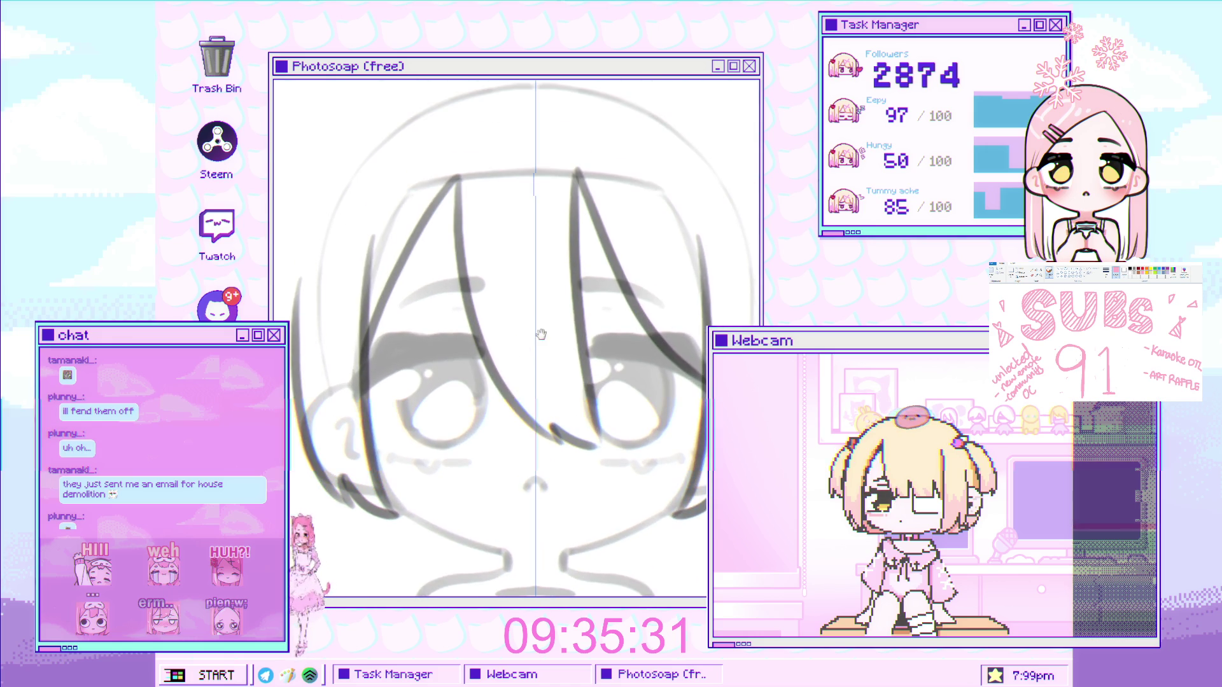
Draw a mirrored arc across the top of the head
{"action": "left_click_drag", "start_coordinate": [718, 203], "coordinate": [650, 334]}
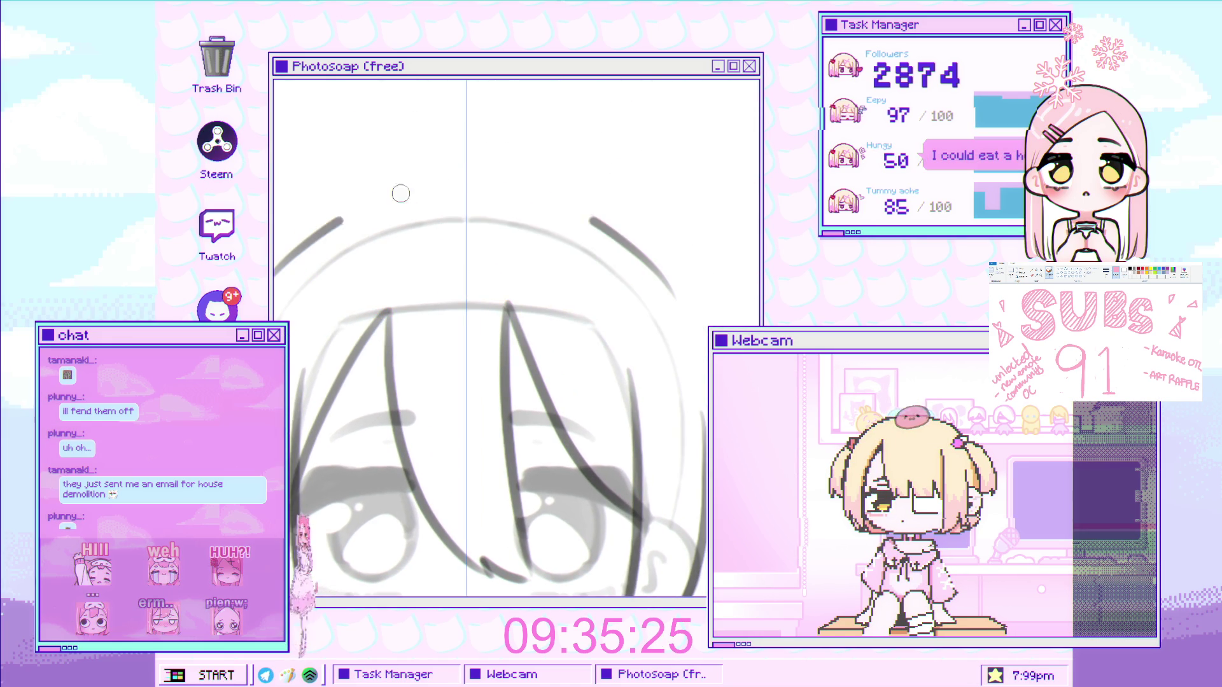
{"action": "mouse_move", "coordinate": [280, 258]}
{"action": "left_mouse_down"}
{"action": "mouse_move", "coordinate": [372, 196]}
{"action": "mouse_move", "coordinate": [462, 179]}
{"action": "left_mouse_up"}
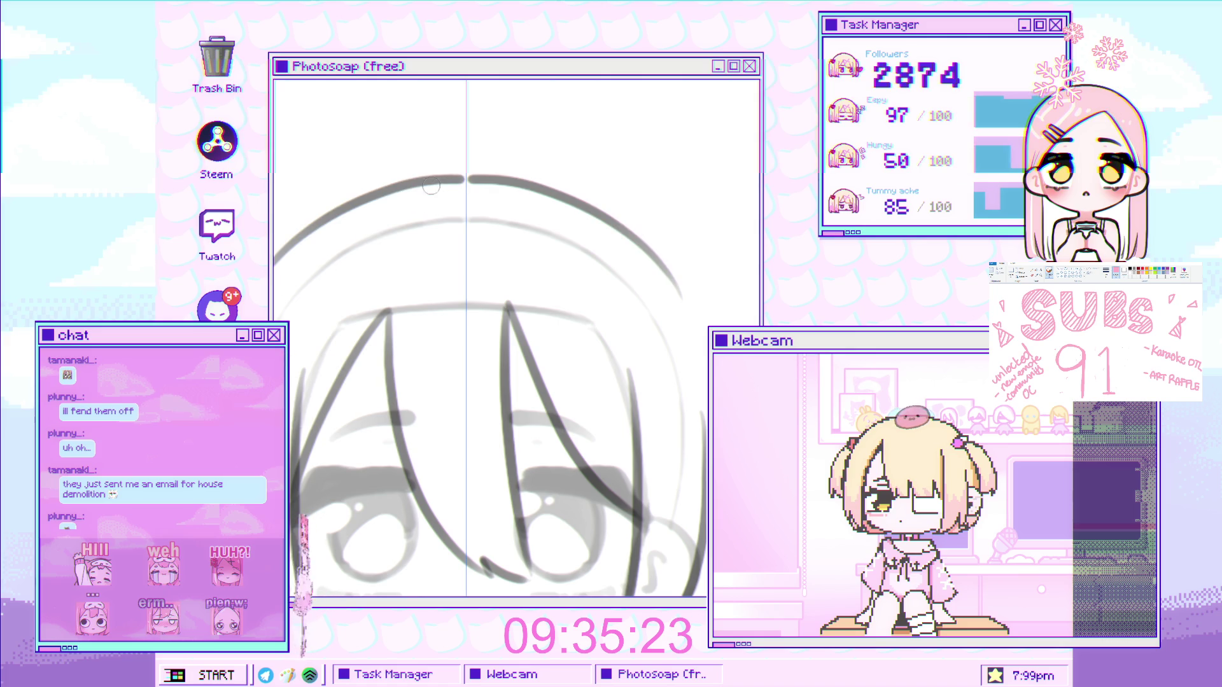
{"action": "scroll", "coordinate": [433, 235], "scroll_direction": "down", "scroll_amount": 5}
Draw a long hair strand down the face's left side, curving its lower end outward
{"action": "scroll", "coordinate": [433, 236], "scroll_direction": "up", "scroll_amount": 3}
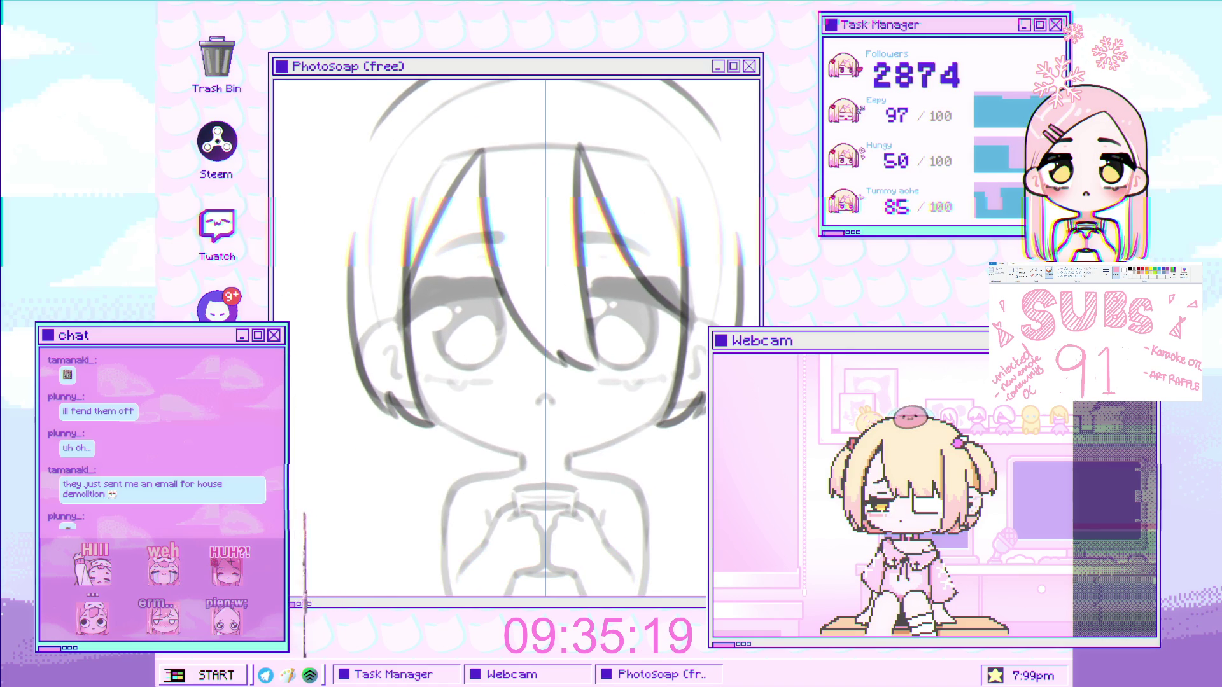
{"action": "scroll", "coordinate": [396, 297], "scroll_direction": "up", "scroll_amount": 1}
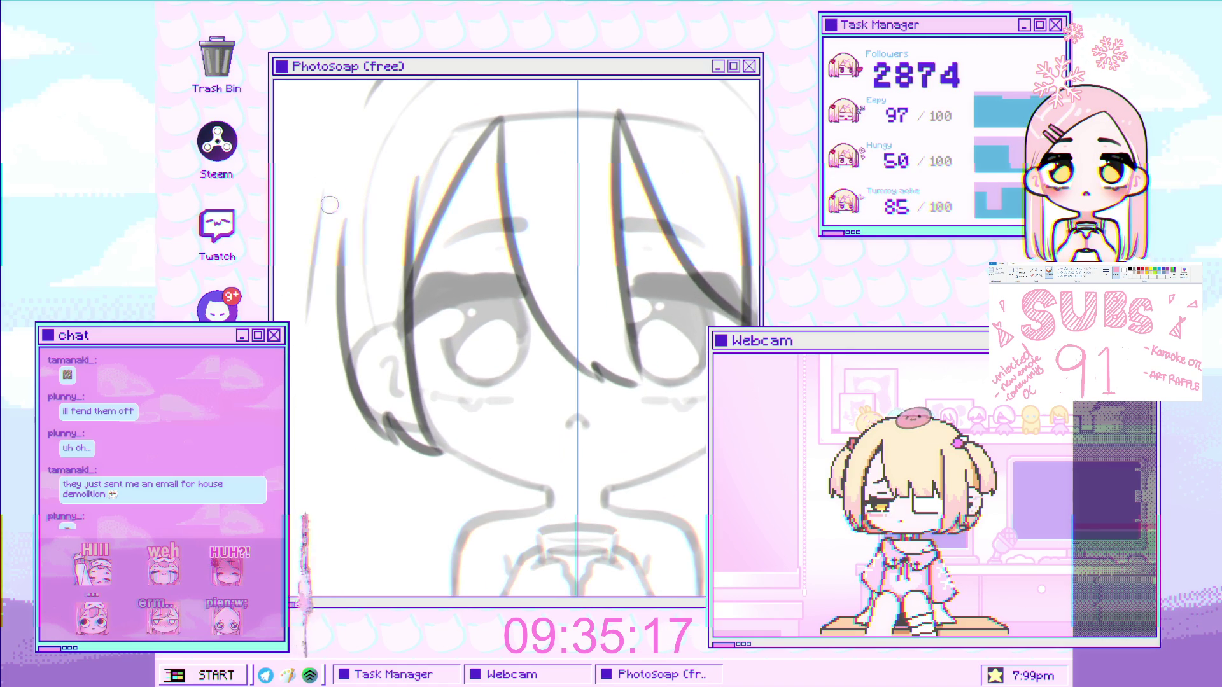
{"action": "left_click_drag", "start_coordinate": [337, 178], "coordinate": [335, 457]}
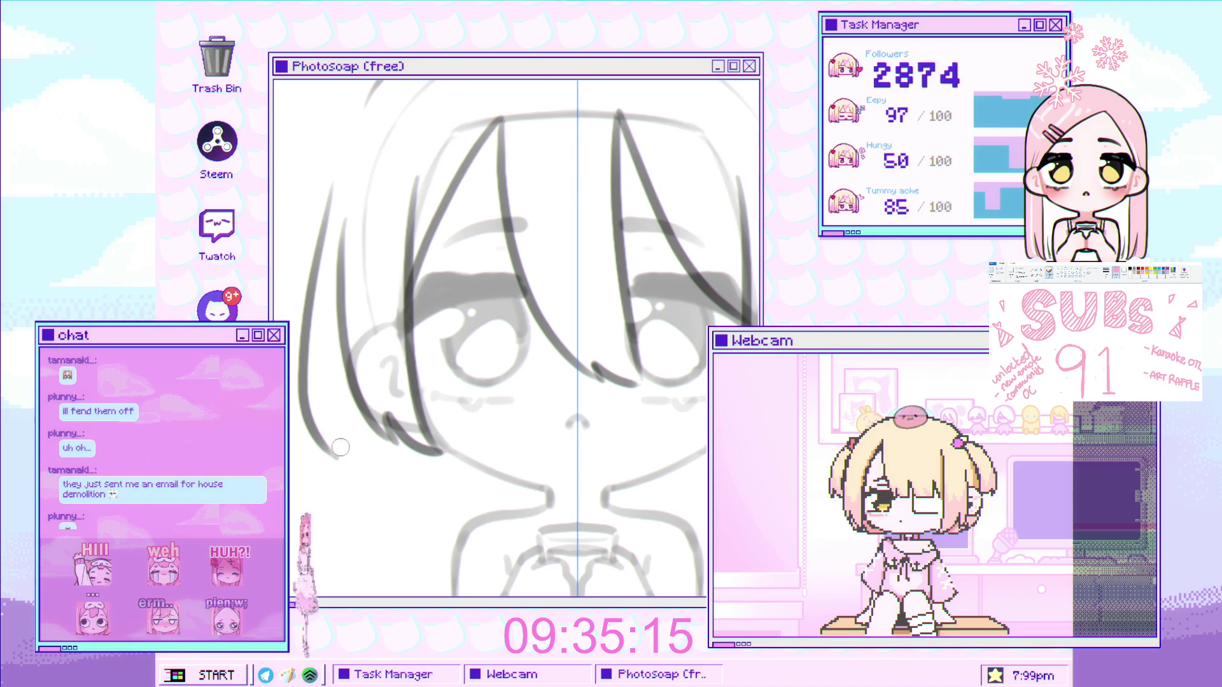
{"action": "left_click_drag", "start_coordinate": [321, 404], "coordinate": [416, 495]}
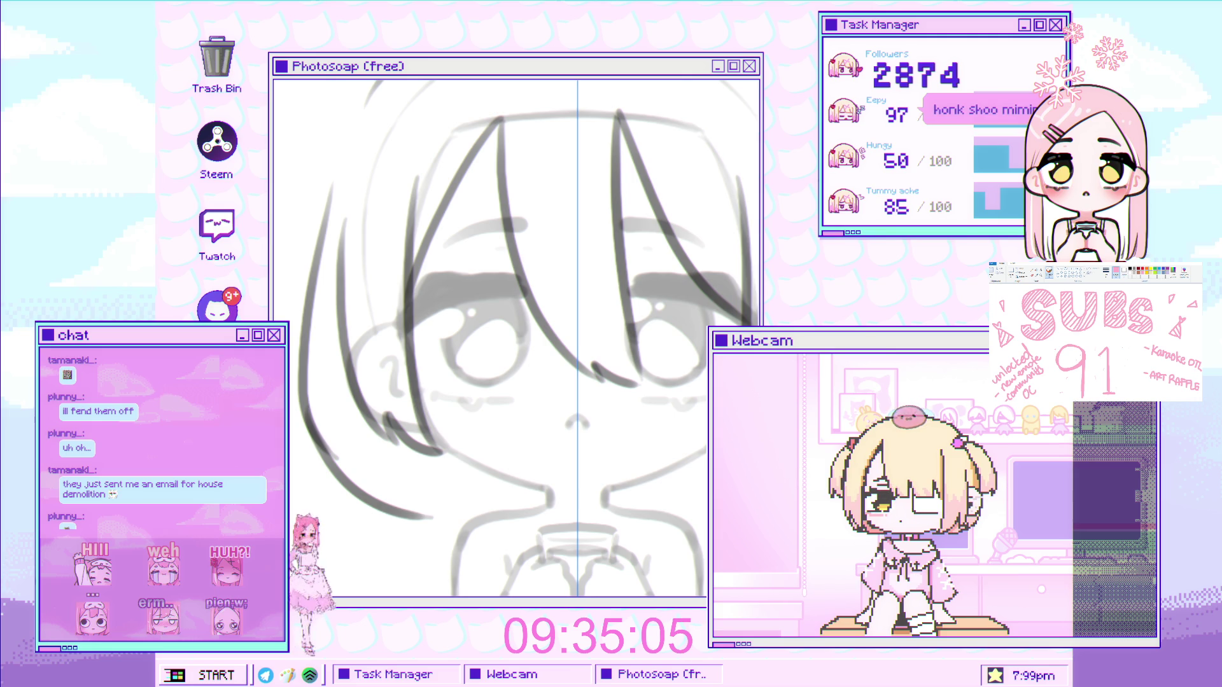
{"action": "scroll", "coordinate": [336, 393], "scroll_direction": "down", "scroll_amount": 5}
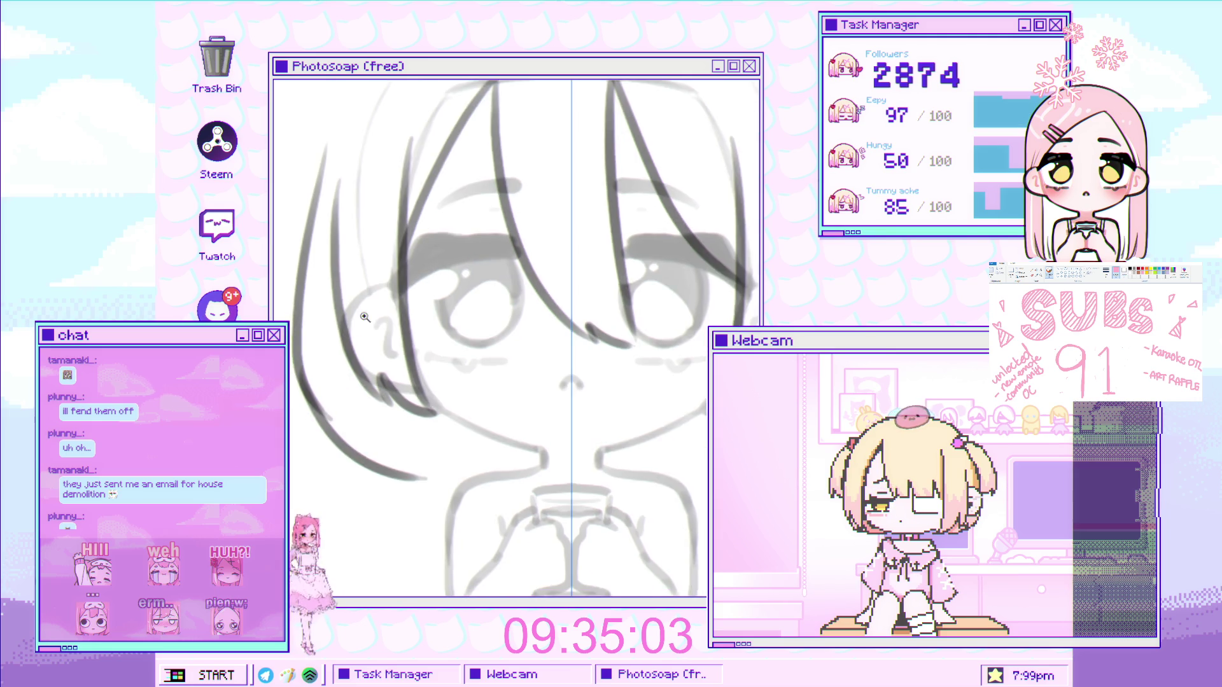
{"action": "scroll", "coordinate": [336, 392], "scroll_direction": "up", "scroll_amount": 3}
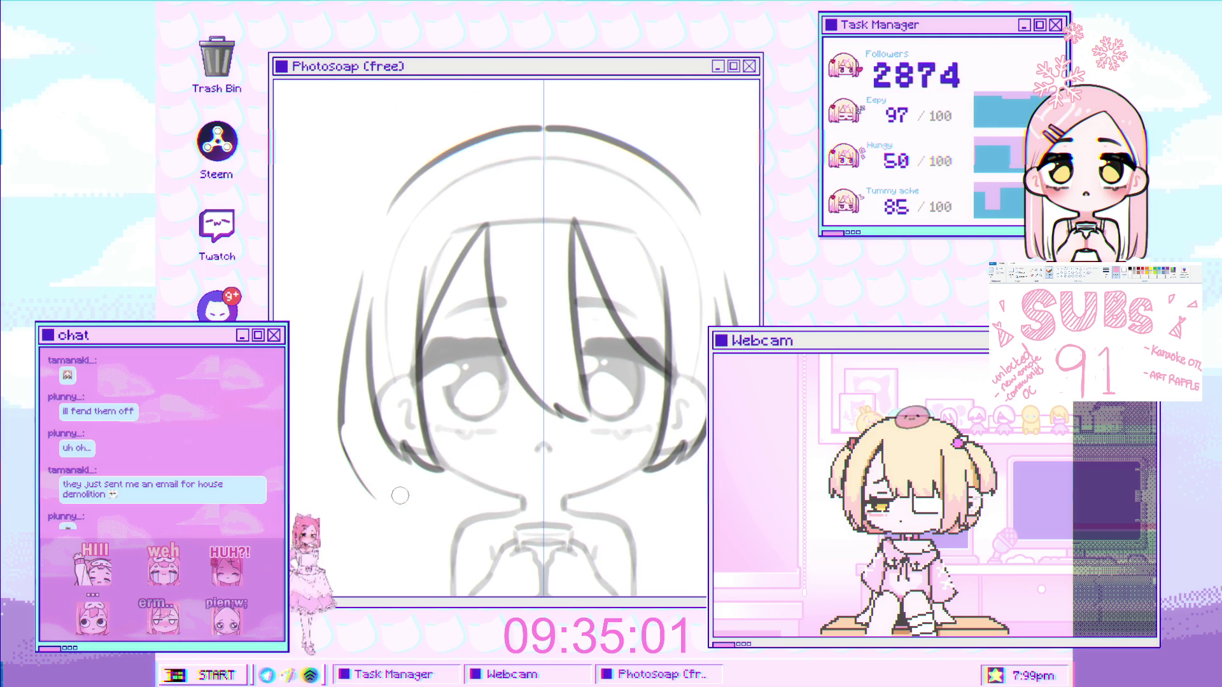
Erase the old outer left strands and draw new long strands in their place
{"action": "mouse_move", "coordinate": [360, 413]}
{"action": "left_mouse_down"}
{"action": "mouse_move", "coordinate": [347, 408]}
{"action": "mouse_move", "coordinate": [368, 284]}
{"action": "mouse_move", "coordinate": [346, 381]}
{"action": "mouse_move", "coordinate": [367, 481]}
{"action": "left_mouse_up"}
{"action": "mouse_move", "coordinate": [357, 291]}
{"action": "left_mouse_down"}
{"action": "mouse_move", "coordinate": [330, 446]}
{"action": "mouse_move", "coordinate": [381, 516]}
{"action": "left_mouse_up"}
{"action": "mouse_move", "coordinate": [368, 280]}
{"action": "left_mouse_down"}
{"action": "mouse_move", "coordinate": [417, 522]}
{"action": "mouse_move", "coordinate": [410, 510]}
{"action": "left_mouse_up"}
{"action": "key", "text": "ctrl+z"}
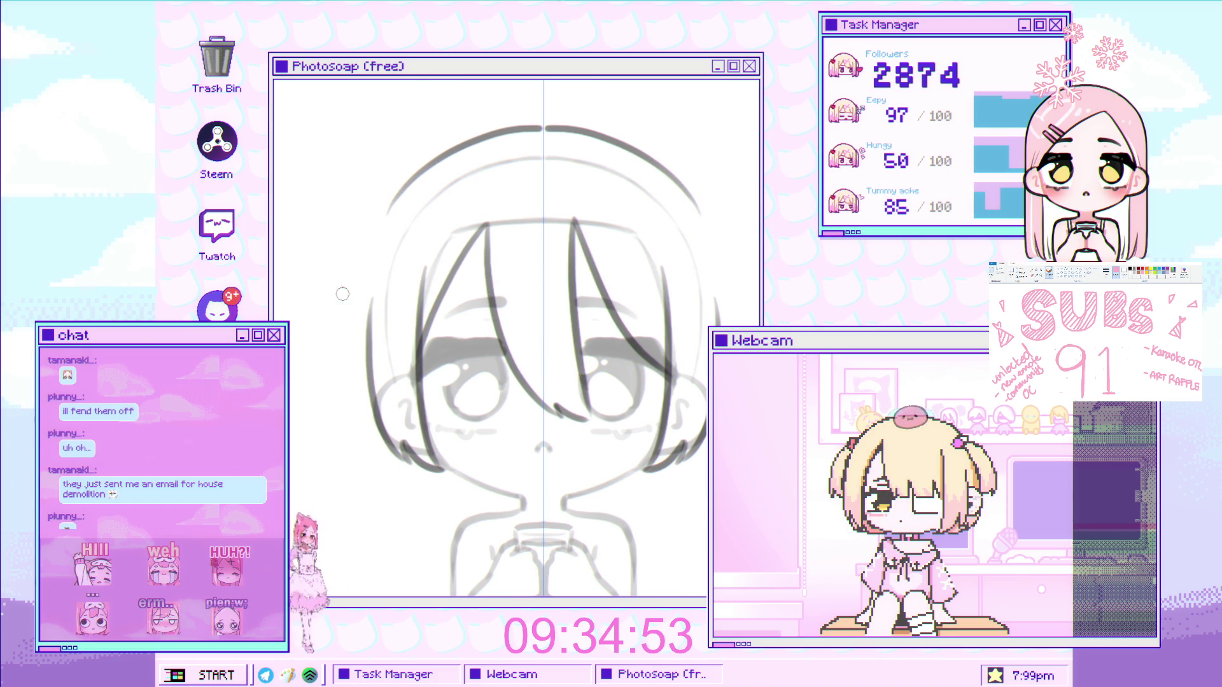
Redraw the lower-left hair strand shorter so it ends near the cheek
{"action": "scroll", "coordinate": [369, 504], "scroll_direction": "down", "scroll_amount": 2}
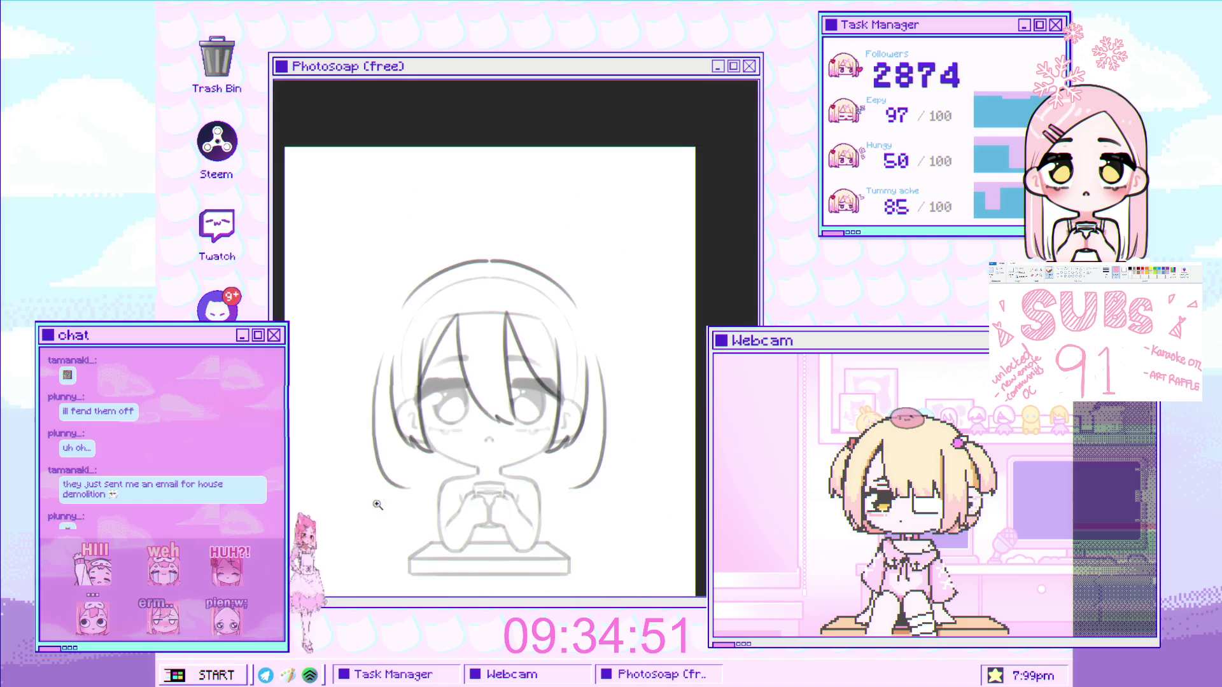
{"action": "scroll", "coordinate": [411, 434], "scroll_direction": "up", "scroll_amount": 2}
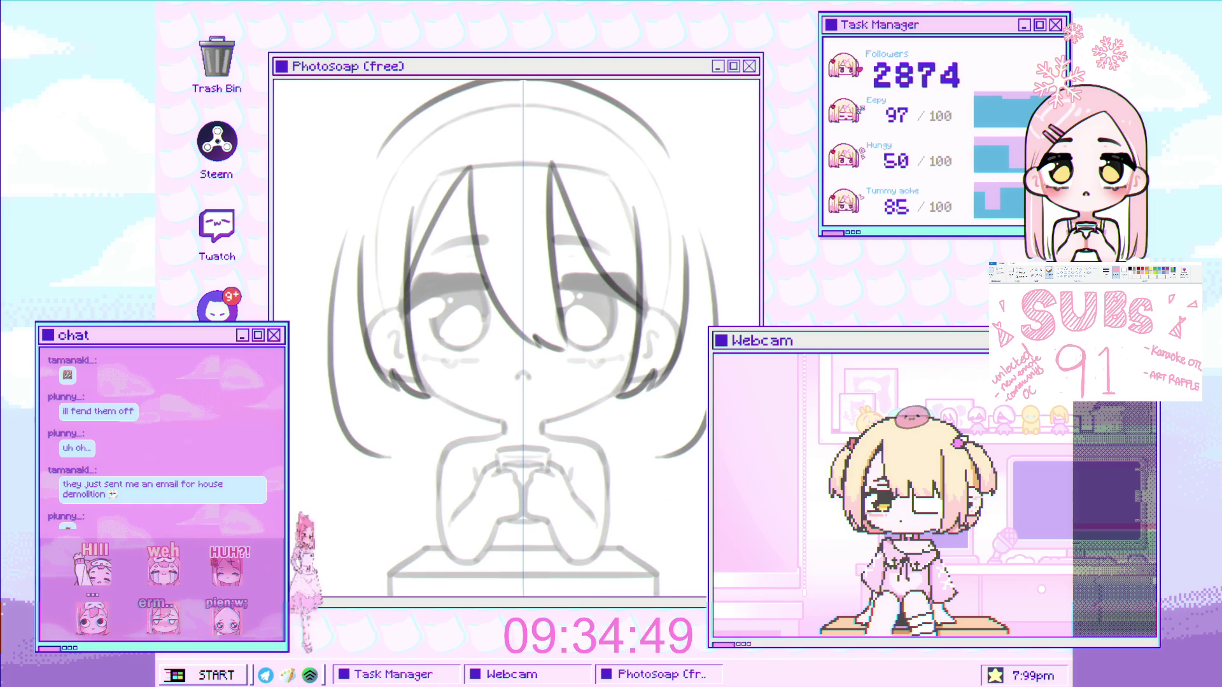
{"action": "scroll", "coordinate": [426, 390], "scroll_direction": "up", "scroll_amount": 1}
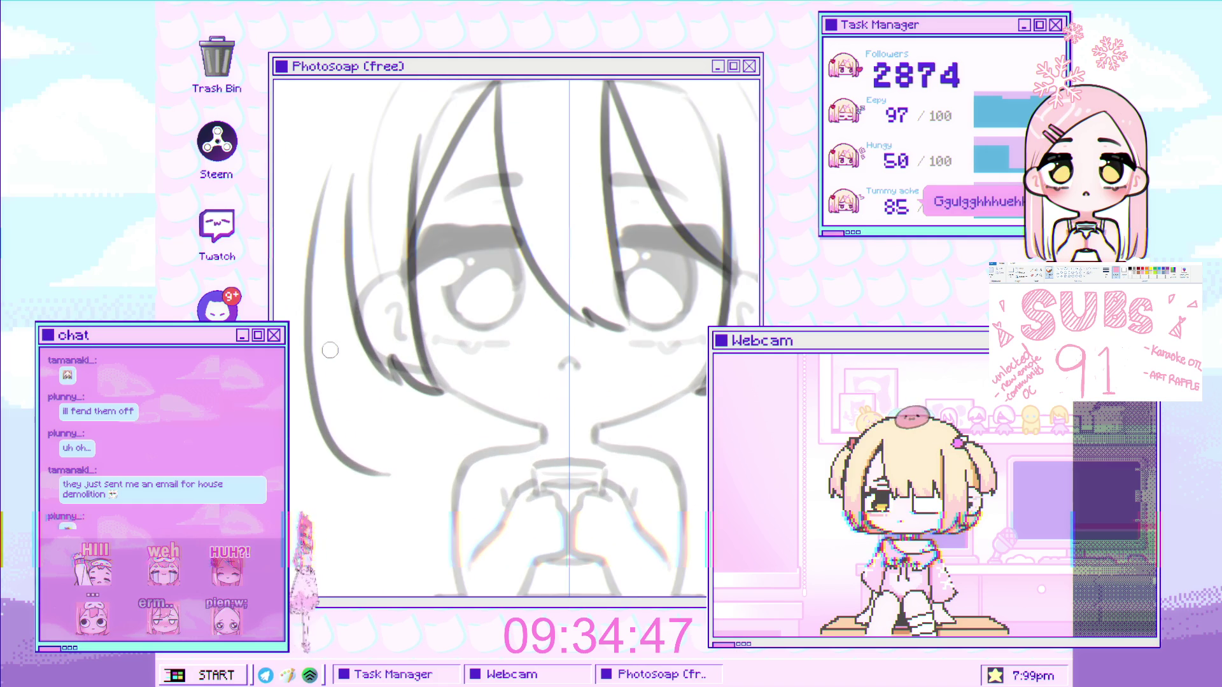
{"action": "key", "text": "ctrl+z"}
{"action": "left_click_drag", "start_coordinate": [368, 445], "coordinate": [404, 477]}
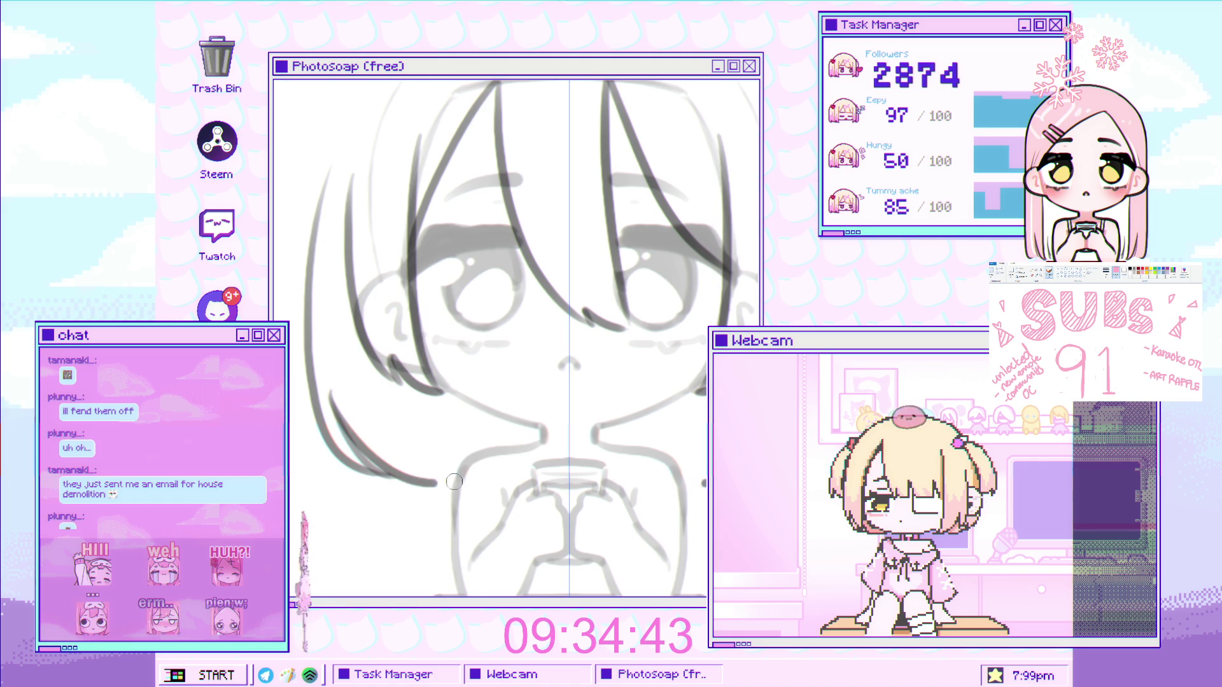
{"action": "scroll", "coordinate": [478, 443], "scroll_direction": "down", "scroll_amount": 5}
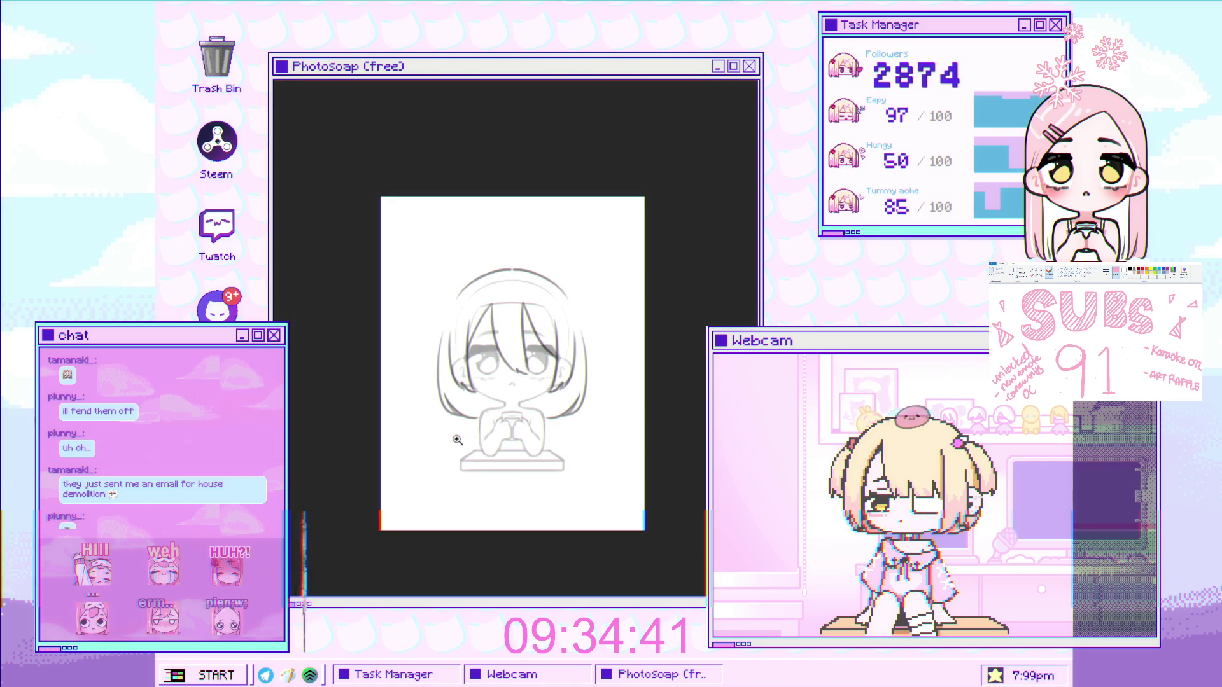
{"action": "scroll", "coordinate": [462, 422], "scroll_direction": "up", "scroll_amount": 5}
{"action": "key", "text": "ctrl+t"}
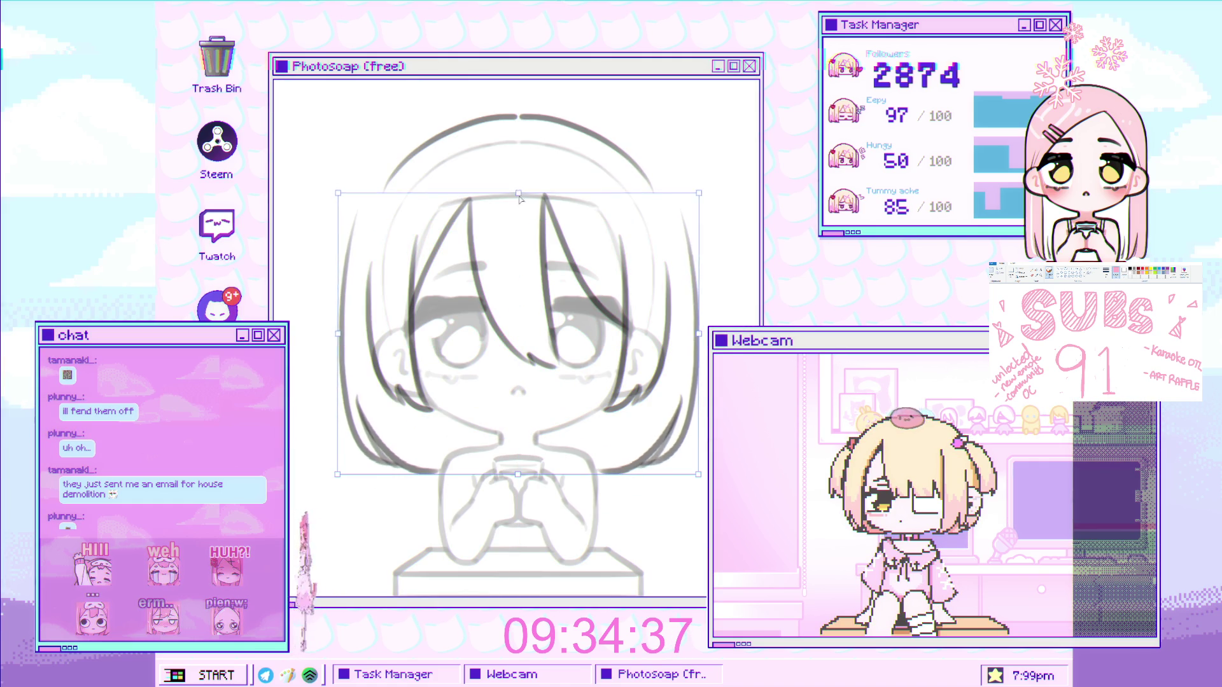
Free-transform the lassoed left hair strands, slanting the top inward and stretching the lower end outward
{"action": "scroll", "coordinate": [445, 458], "scroll_direction": "down", "scroll_amount": 5}
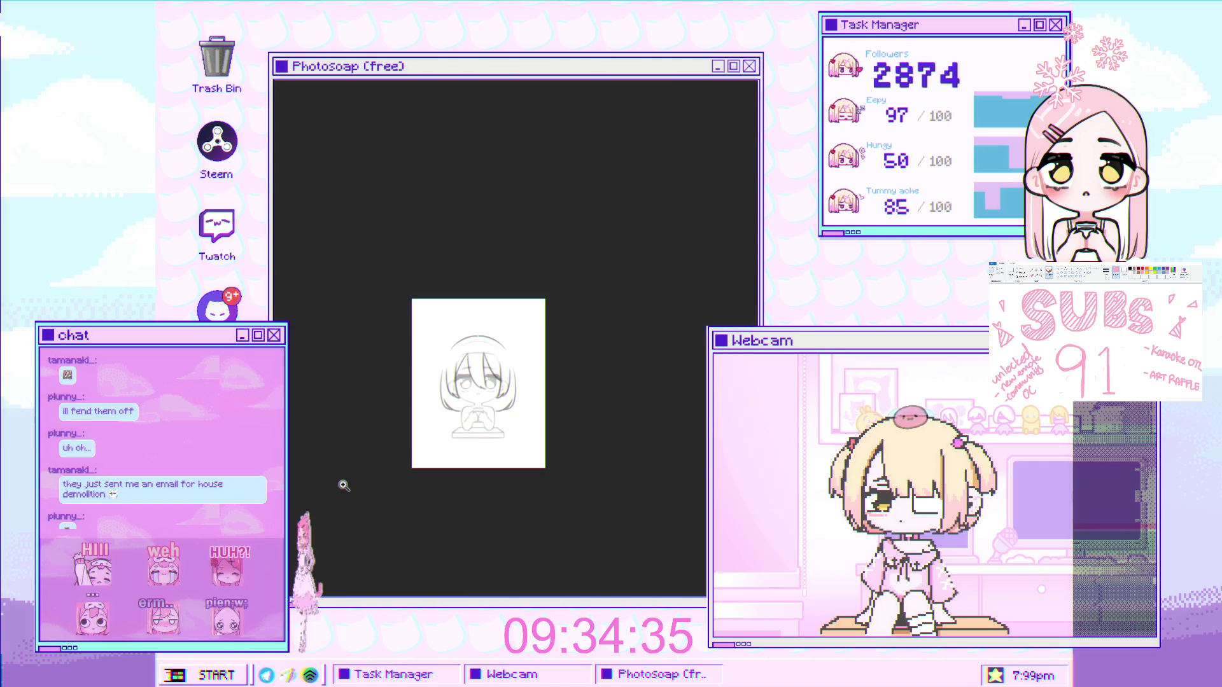
{"action": "scroll", "coordinate": [354, 488], "scroll_direction": "up", "scroll_amount": 5}
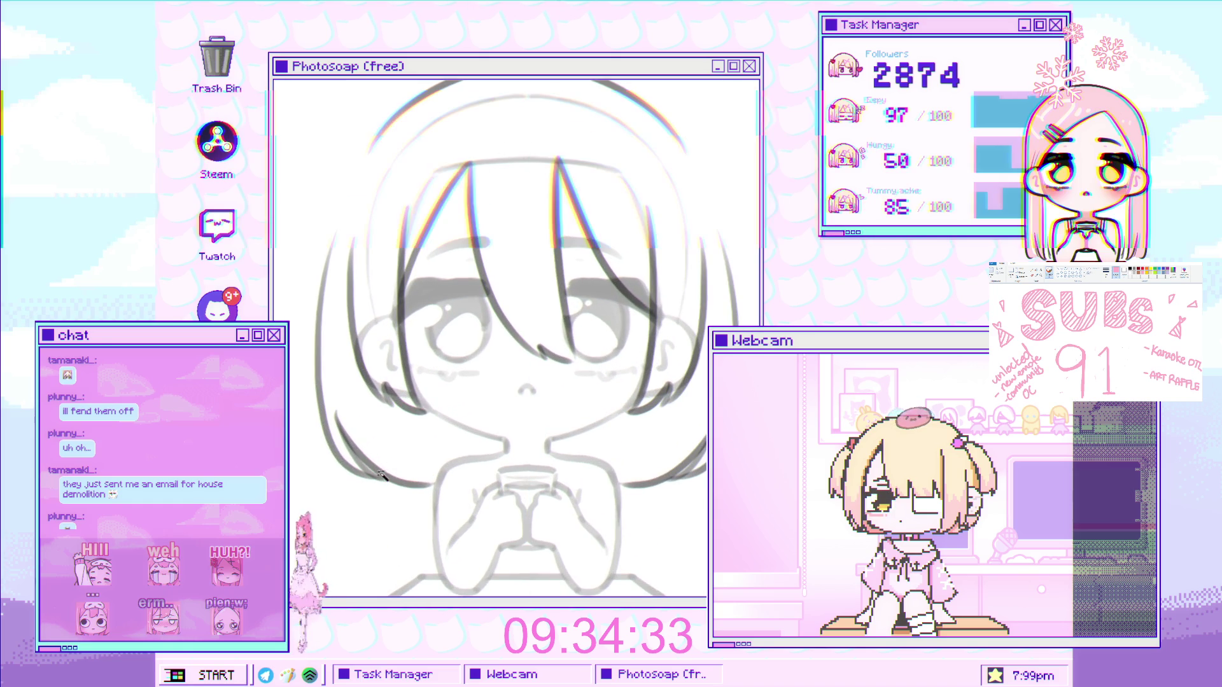
{"action": "key", "text": "ctrl+t"}
{"action": "mouse_move", "coordinate": [316, 351]}
{"action": "left_mouse_down"}
{"action": "mouse_move", "coordinate": [311, 311]}
{"action": "mouse_move", "coordinate": [317, 325]}
{"action": "mouse_move", "coordinate": [304, 328]}
{"action": "left_mouse_up"}
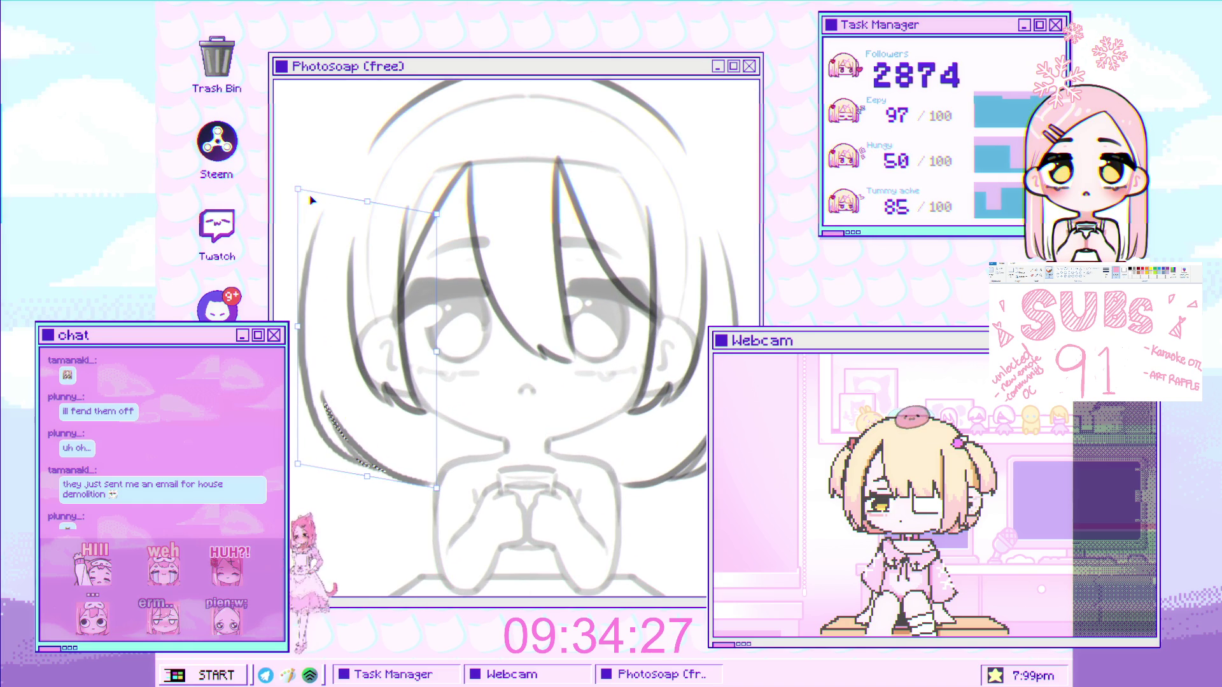
{"action": "left_click_drag", "start_coordinate": [299, 190], "coordinate": [319, 195]}
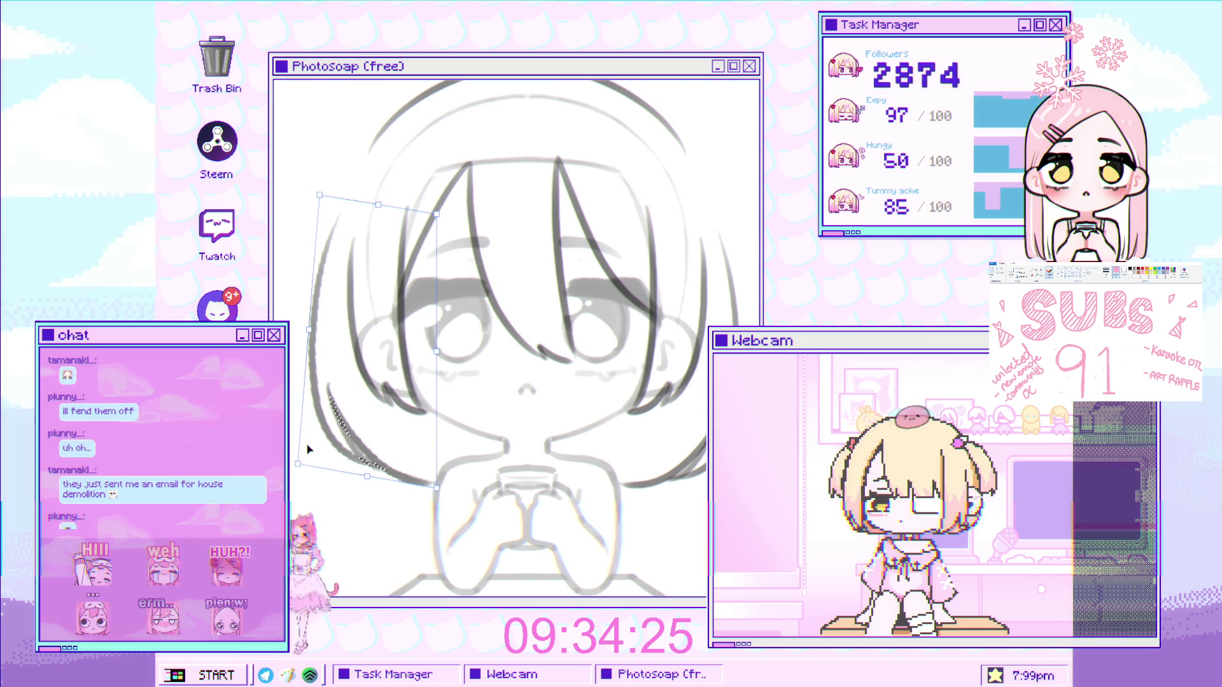
{"action": "left_click_drag", "start_coordinate": [298, 463], "coordinate": [289, 460]}
{"action": "left_click_drag", "start_coordinate": [314, 328], "coordinate": [310, 333]}
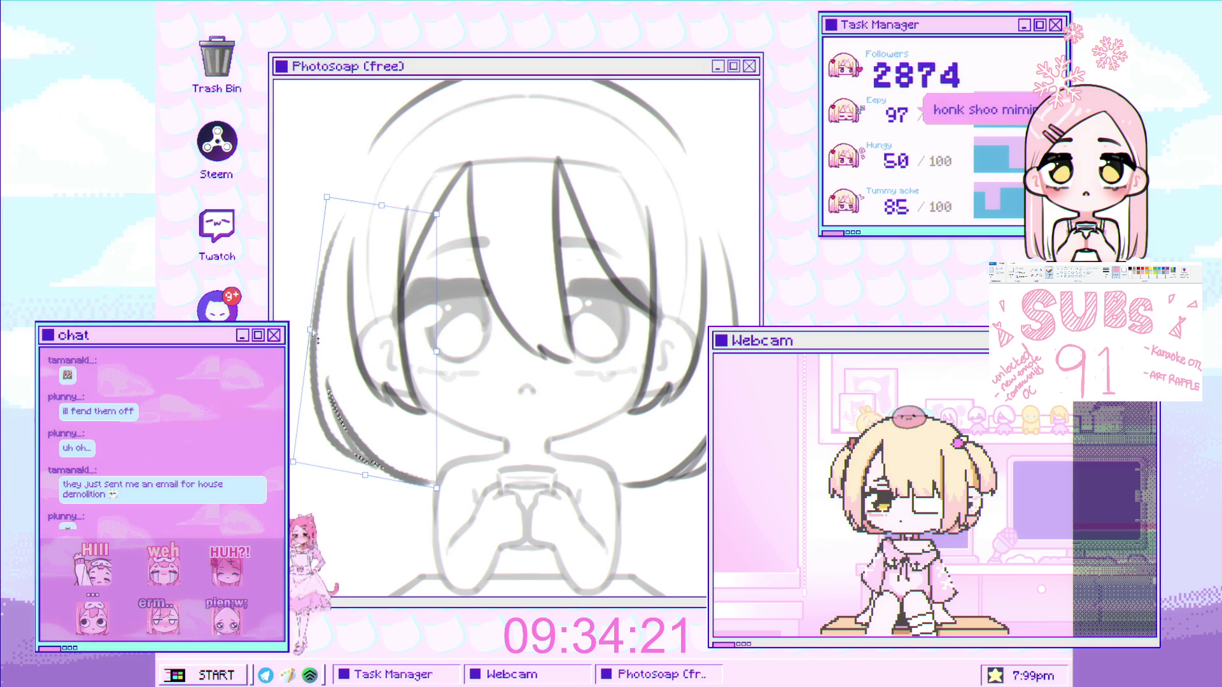
{"action": "key", "text": "Return"}
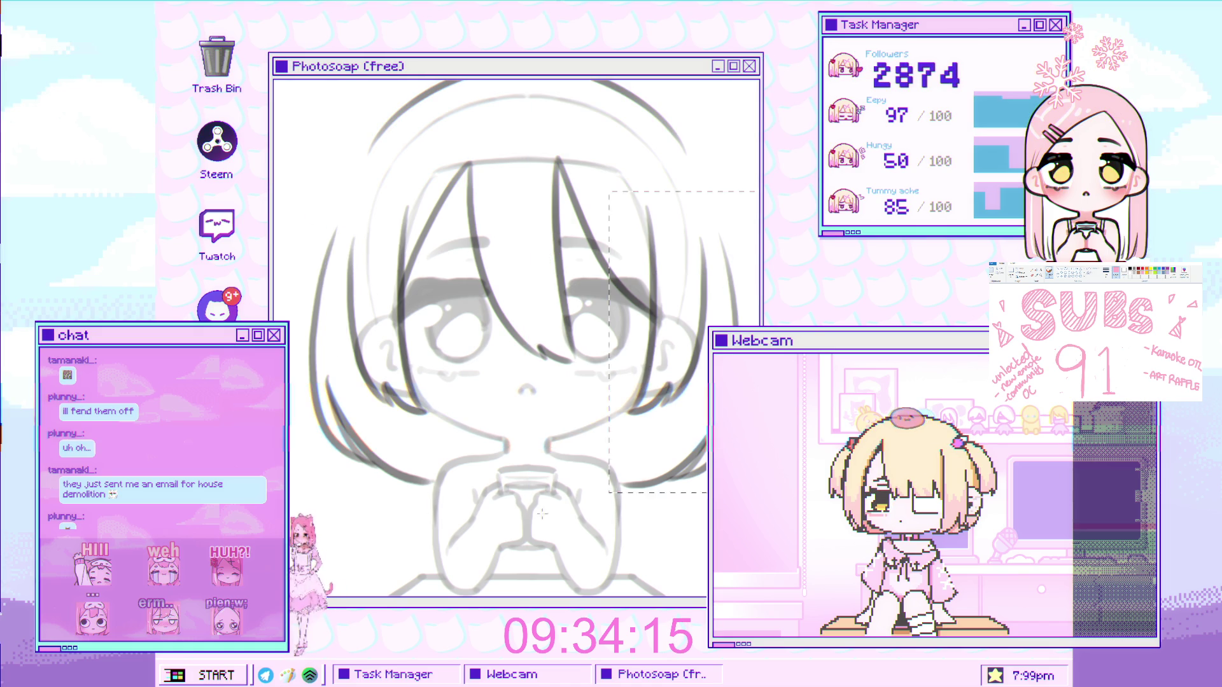
Shift the selected hair strands to the right toward the face, apply the move, and zoom back in on the head
{"action": "left_click", "coordinate": [365, 207]}
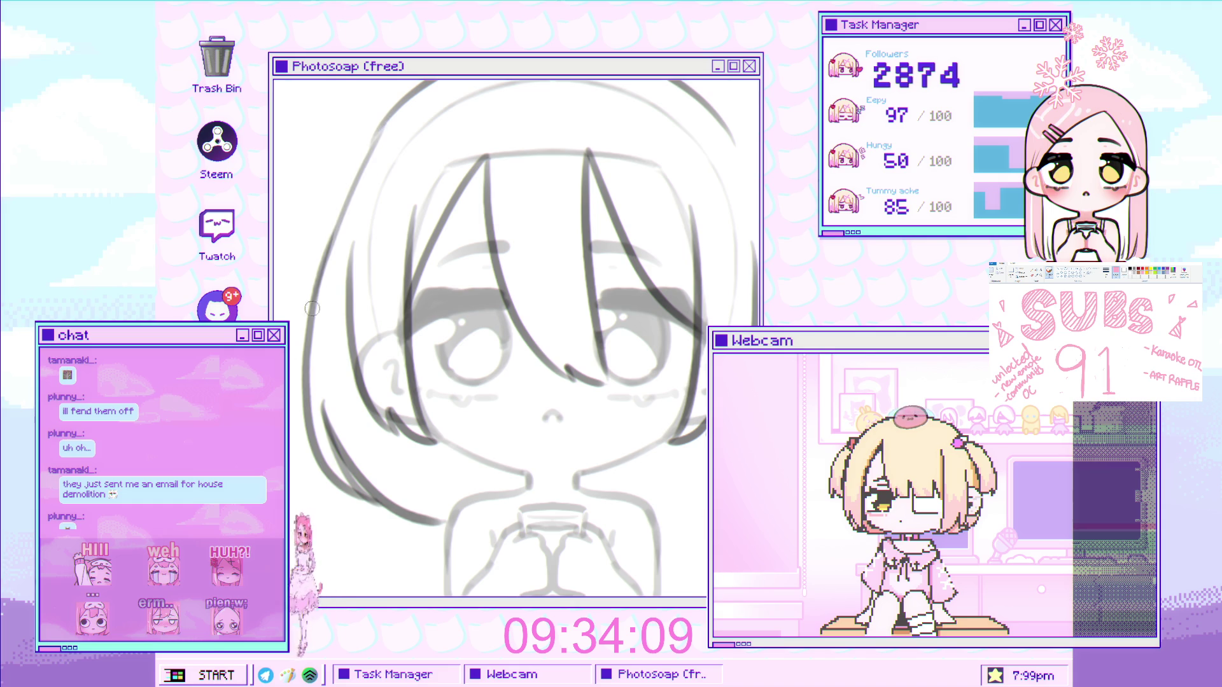
{"action": "left_click", "coordinate": [361, 143]}
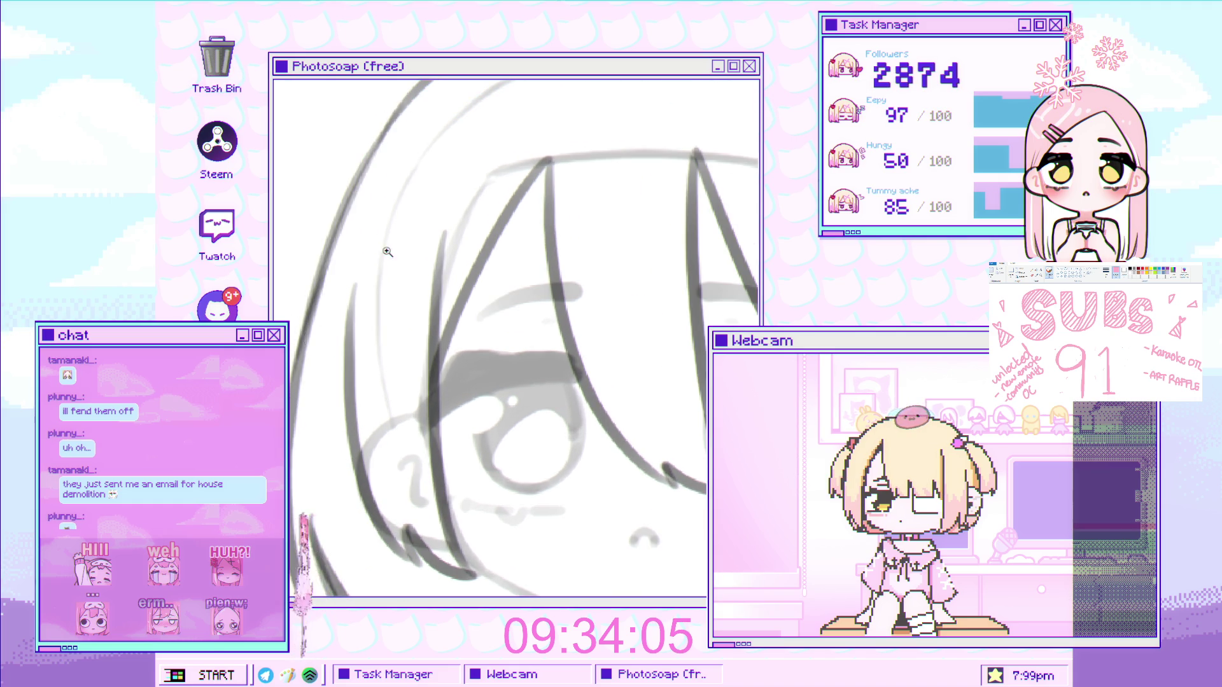
{"action": "key", "text": "ctrl+0"}
{"action": "left_click_drag", "start_coordinate": [399, 382], "coordinate": [393, 390]}
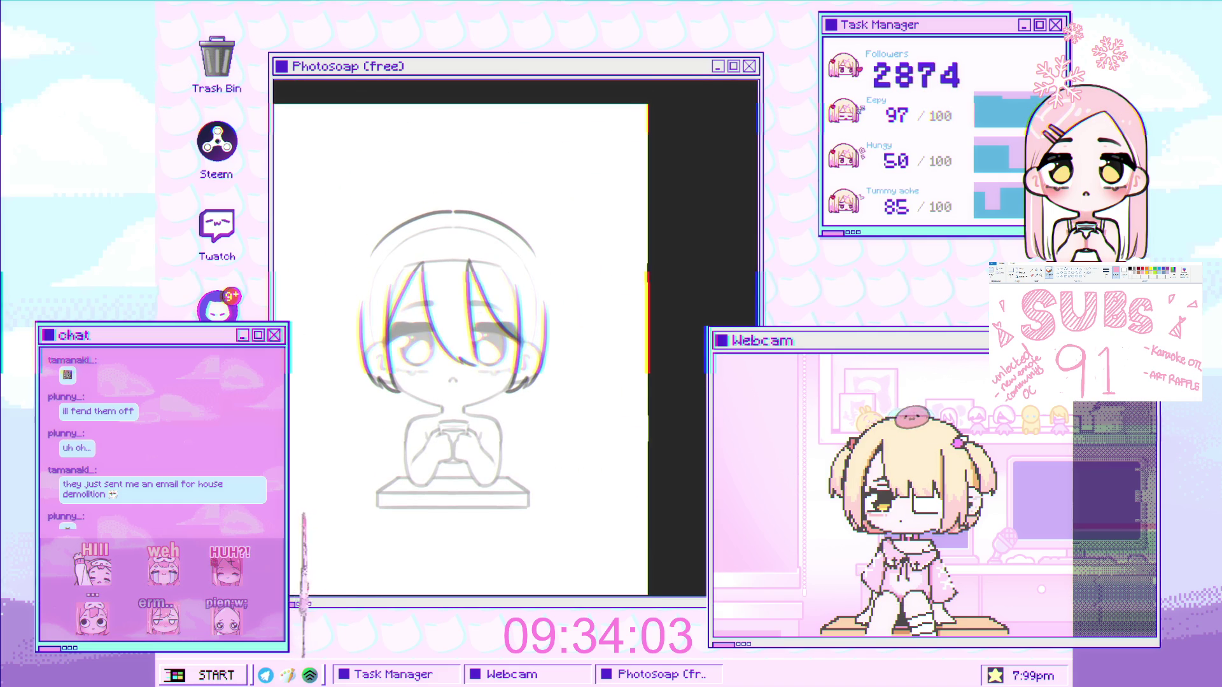
{"action": "scroll", "coordinate": [398, 359], "scroll_direction": "up", "scroll_amount": 5}
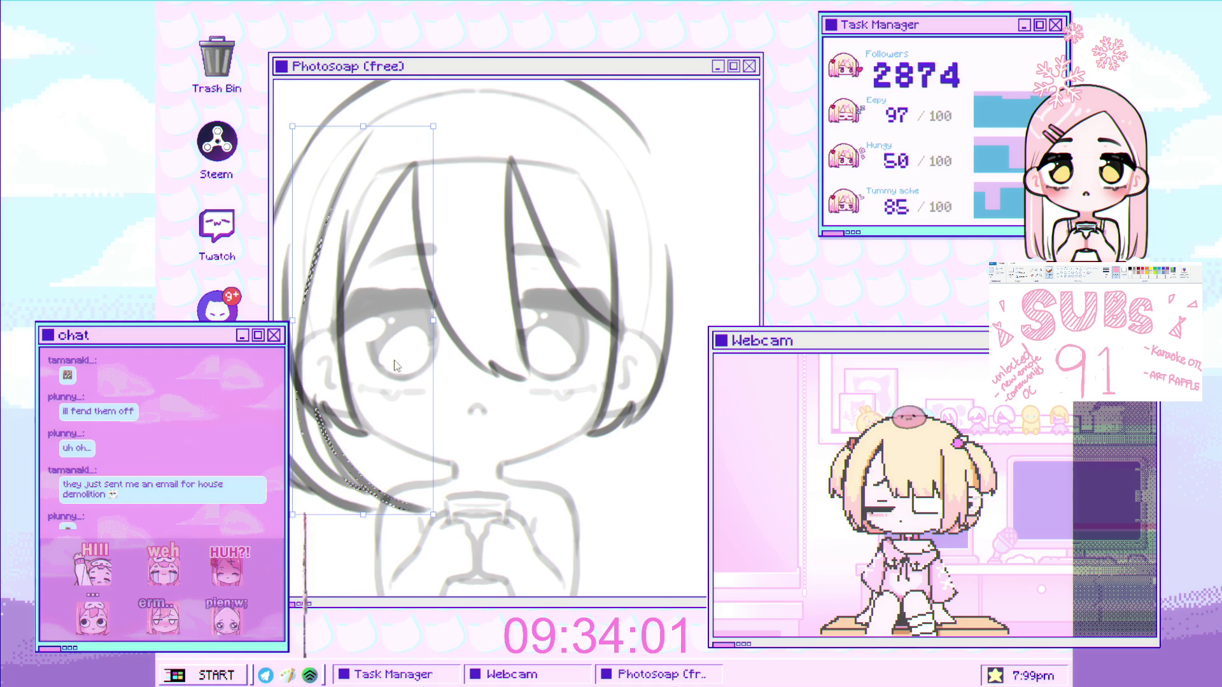
{"action": "left_click_drag", "start_coordinate": [381, 413], "coordinate": [662, 413]}
{"action": "key", "text": "Return"}
{"action": "key", "text": "ctrl+0"}
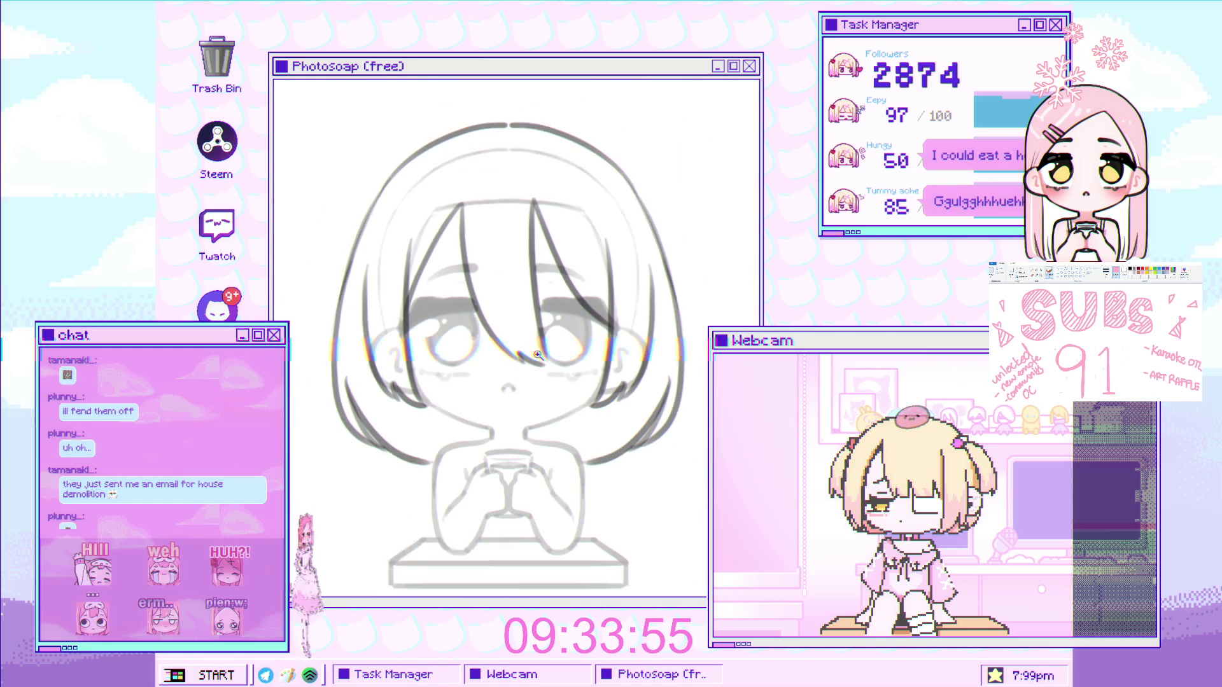
{"action": "left_click", "coordinate": [410, 189]}
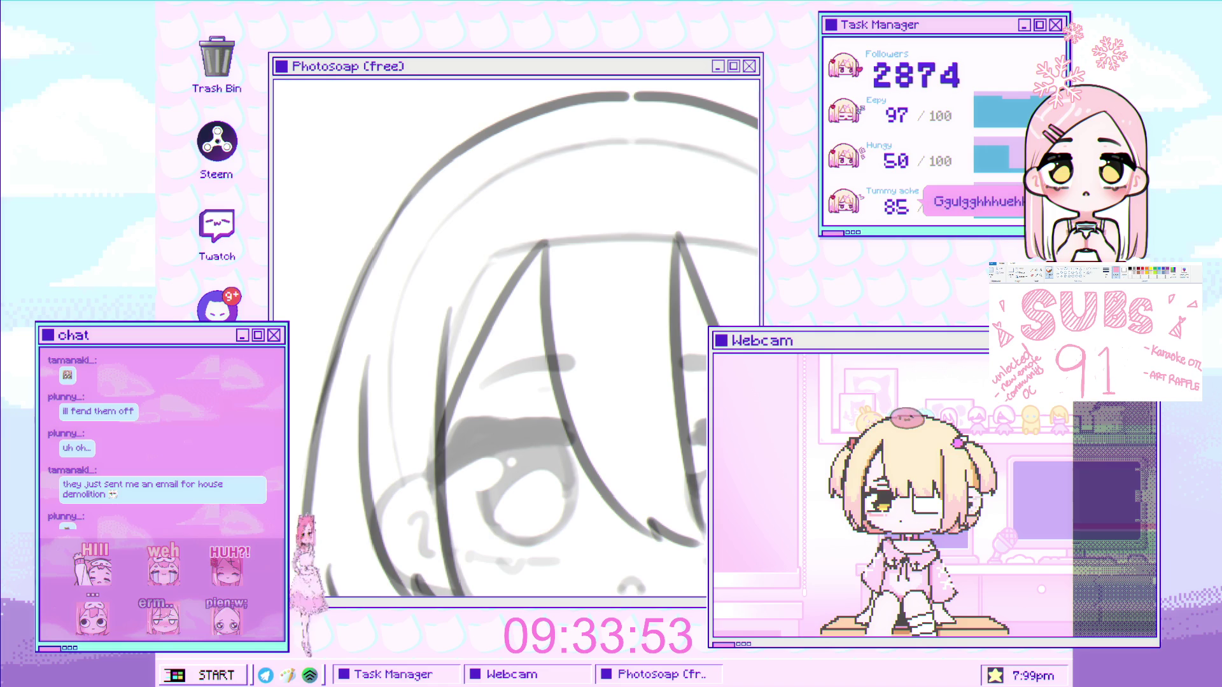
{"action": "key", "text": "ctrl+0"}
{"action": "left_click", "coordinate": [445, 144]}
{"action": "left_click", "coordinate": [445, 144]}
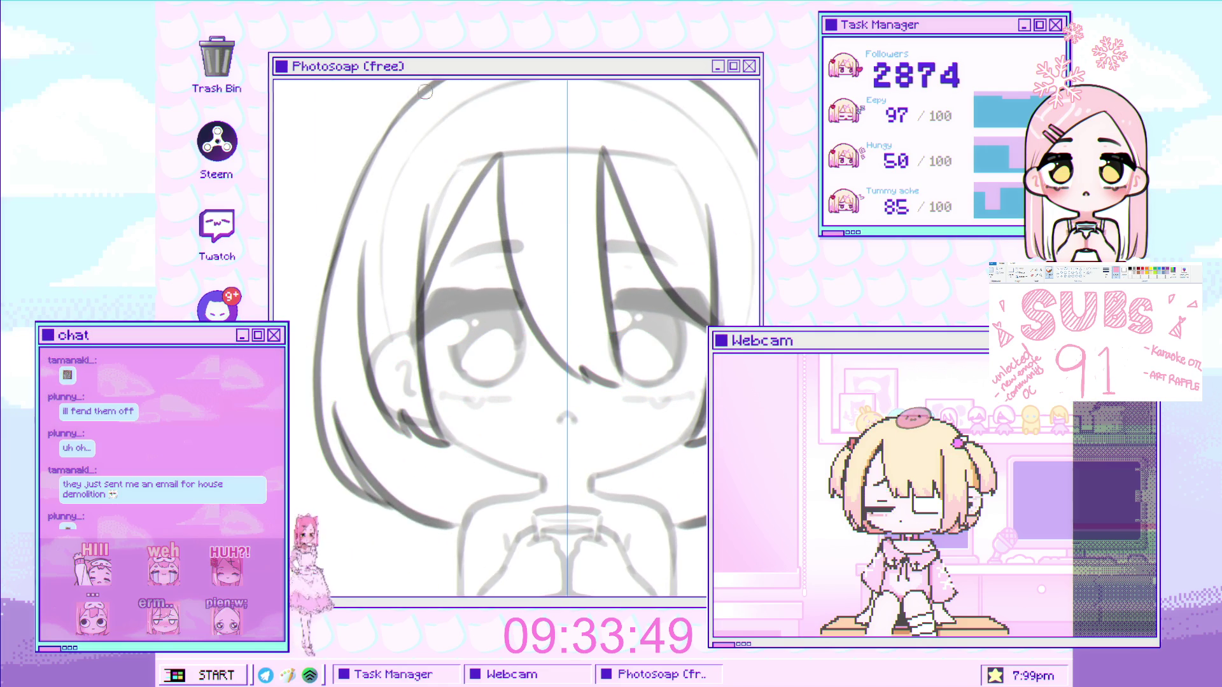
{"action": "scroll", "coordinate": [349, 288], "scroll_direction": "down", "scroll_amount": 3}
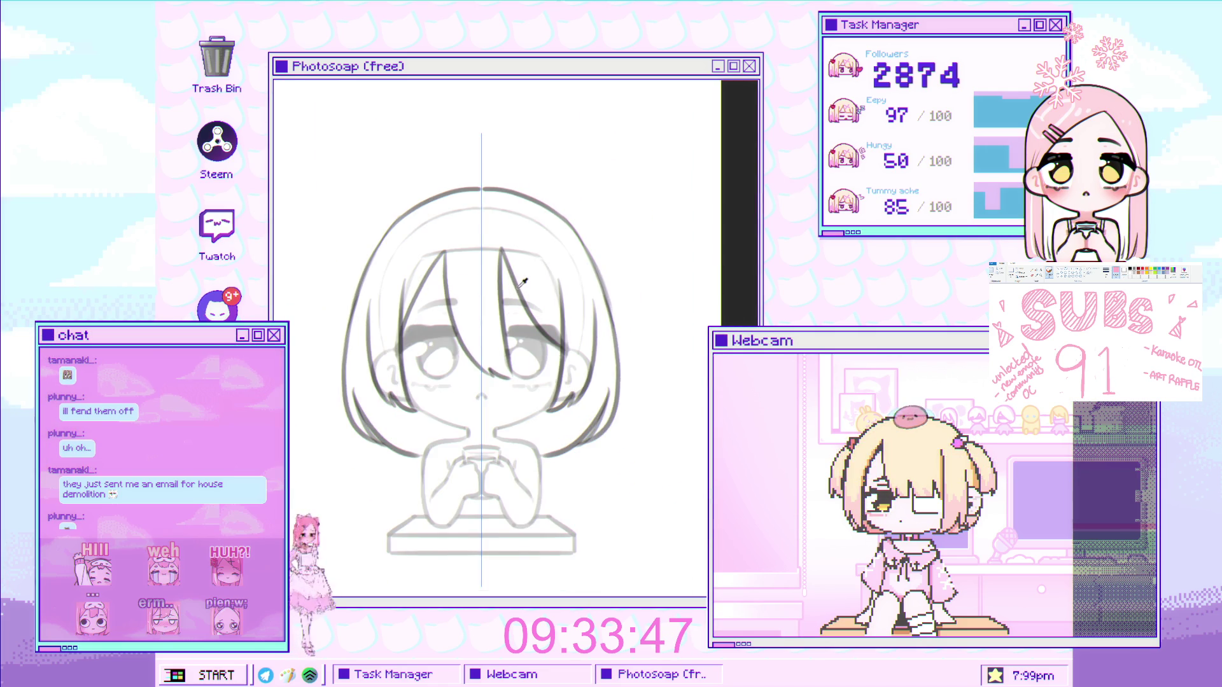
{"action": "scroll", "coordinate": [446, 380], "scroll_direction": "up", "scroll_amount": 3}
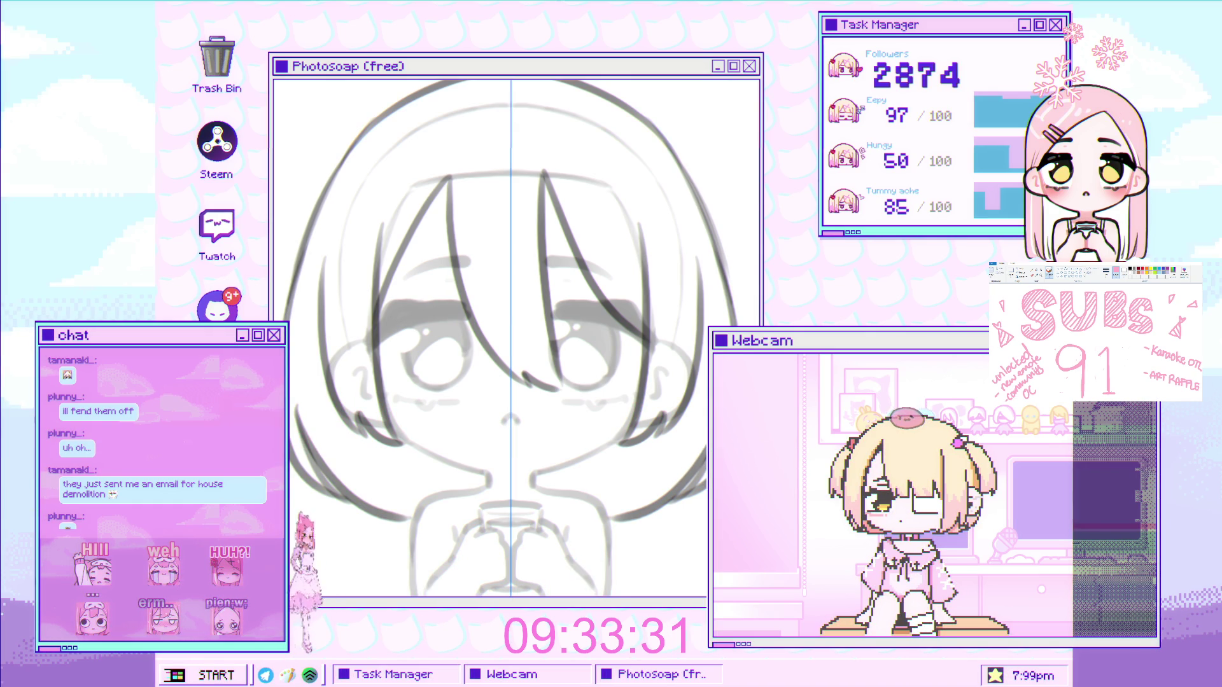
{"action": "mouse_move", "coordinate": [348, 518]}
{"action": "left_mouse_down"}
{"action": "mouse_move", "coordinate": [407, 478]}
{"action": "mouse_move", "coordinate": [429, 496]}
{"action": "left_mouse_up"}
{"action": "scroll", "coordinate": [469, 483], "scroll_direction": "down", "scroll_amount": 3}
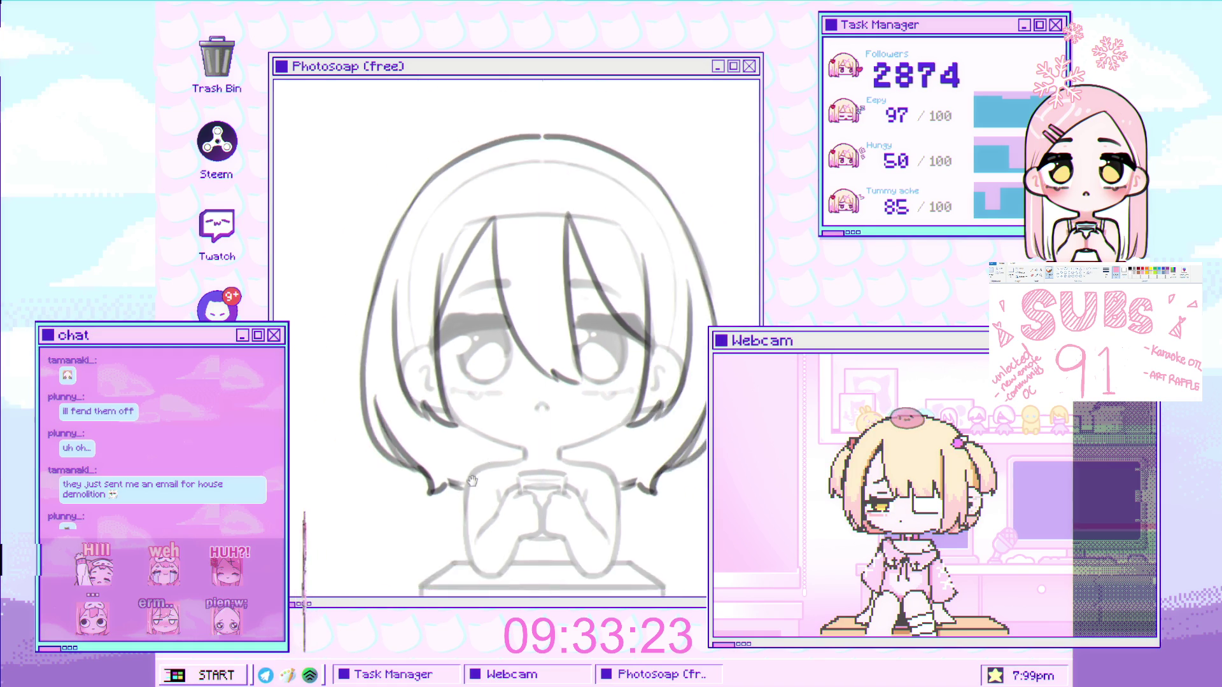
{"action": "scroll", "coordinate": [376, 472], "scroll_direction": "up", "scroll_amount": 2}
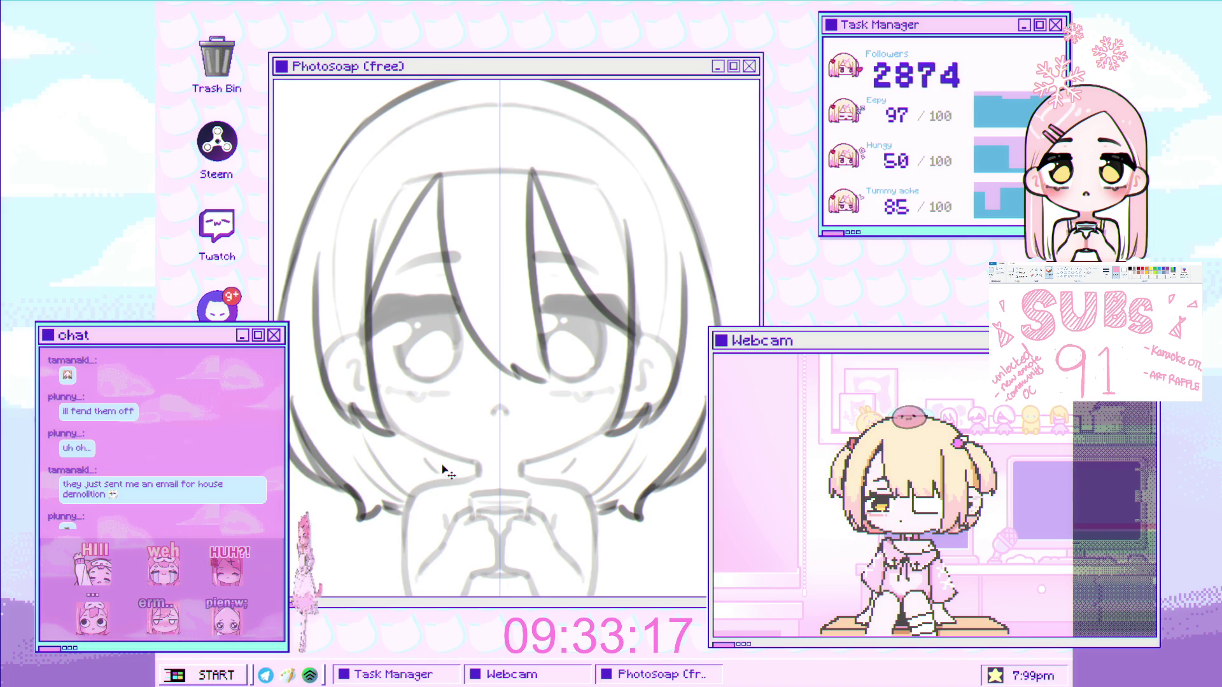
{"action": "scroll", "coordinate": [496, 447], "scroll_direction": "down", "scroll_amount": 2}
{"action": "scroll", "coordinate": [495, 447], "scroll_direction": "up", "scroll_amount": 2}
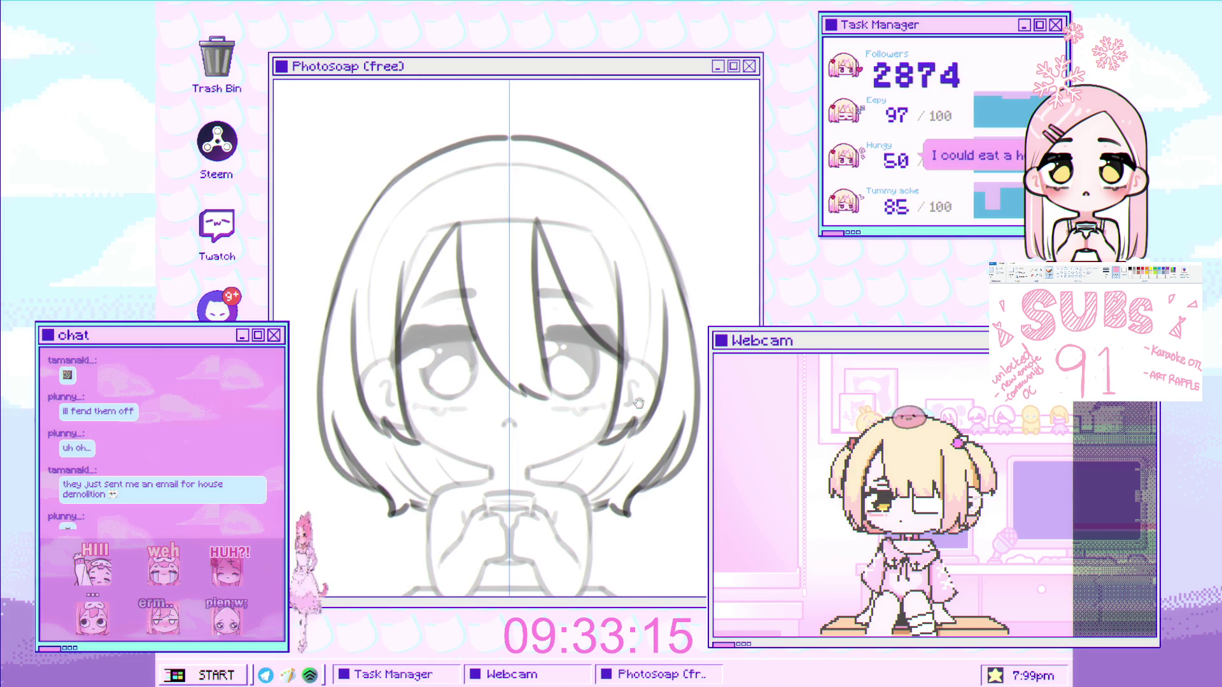
{"action": "scroll", "coordinate": [542, 344], "scroll_direction": "up", "scroll_amount": 3}
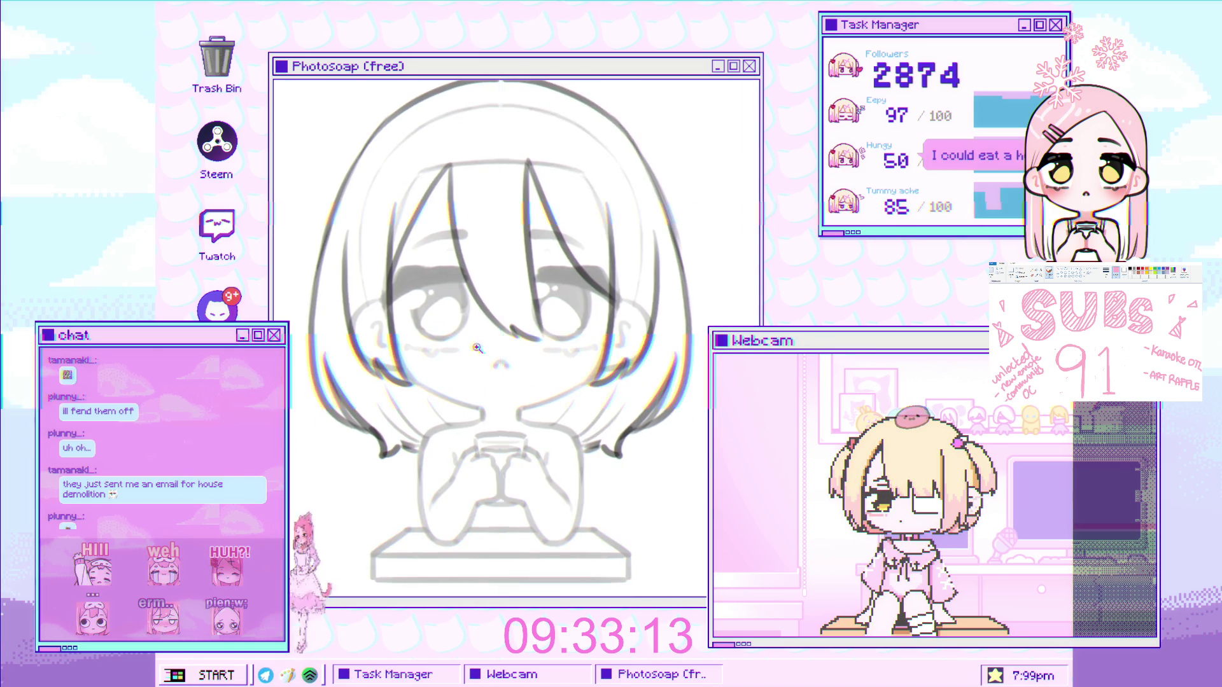
{"action": "scroll", "coordinate": [542, 344], "scroll_direction": "up", "scroll_amount": 1}
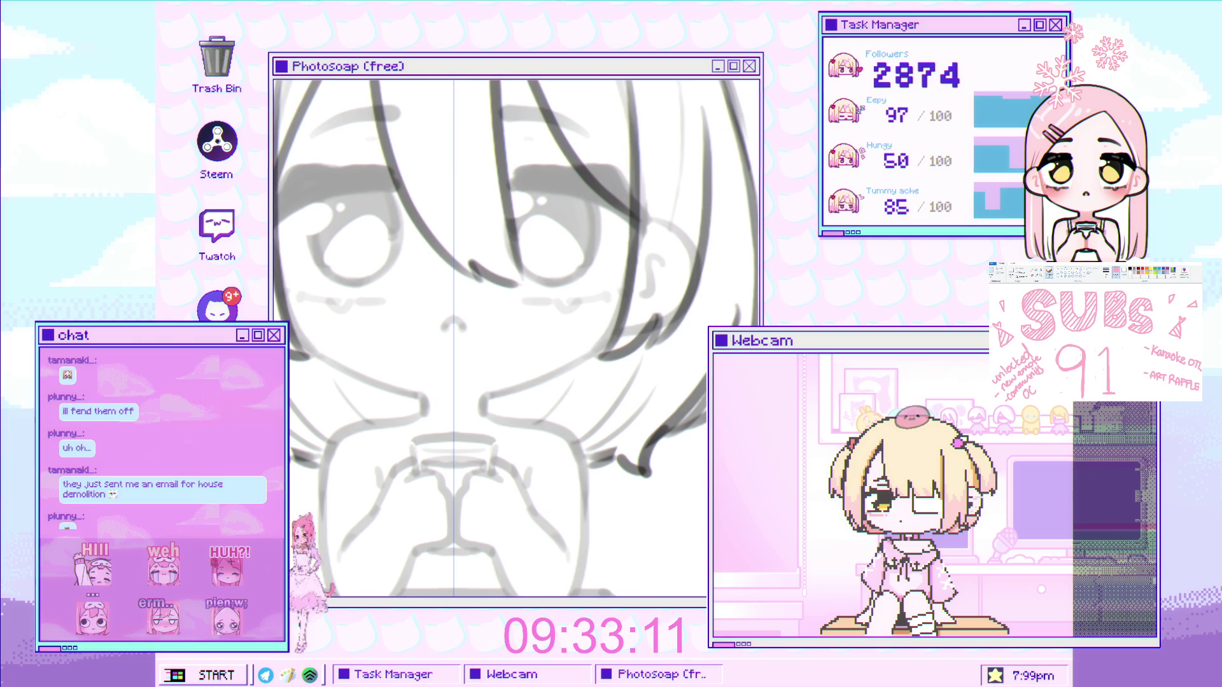
{"action": "scroll", "coordinate": [429, 314], "scroll_direction": "down", "scroll_amount": 3}
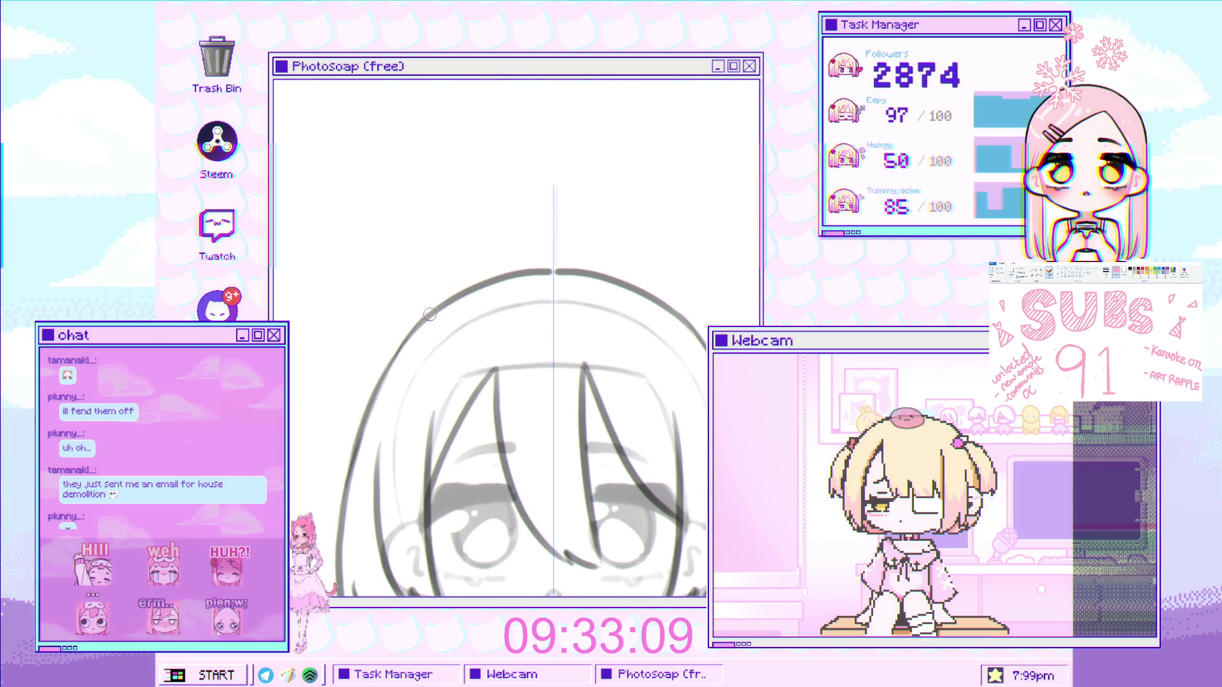
{"action": "key", "text": "ctrl+z"}
Draw the mirrored cat ears' outer side and top edges, redrawing strokes until they fit
{"action": "mouse_move", "coordinate": [437, 316]}
{"action": "left_mouse_down"}
{"action": "mouse_move", "coordinate": [360, 307]}
{"action": "mouse_move", "coordinate": [366, 407]}
{"action": "left_mouse_up"}
{"action": "scroll", "coordinate": [415, 336], "scroll_direction": "up", "scroll_amount": 5}
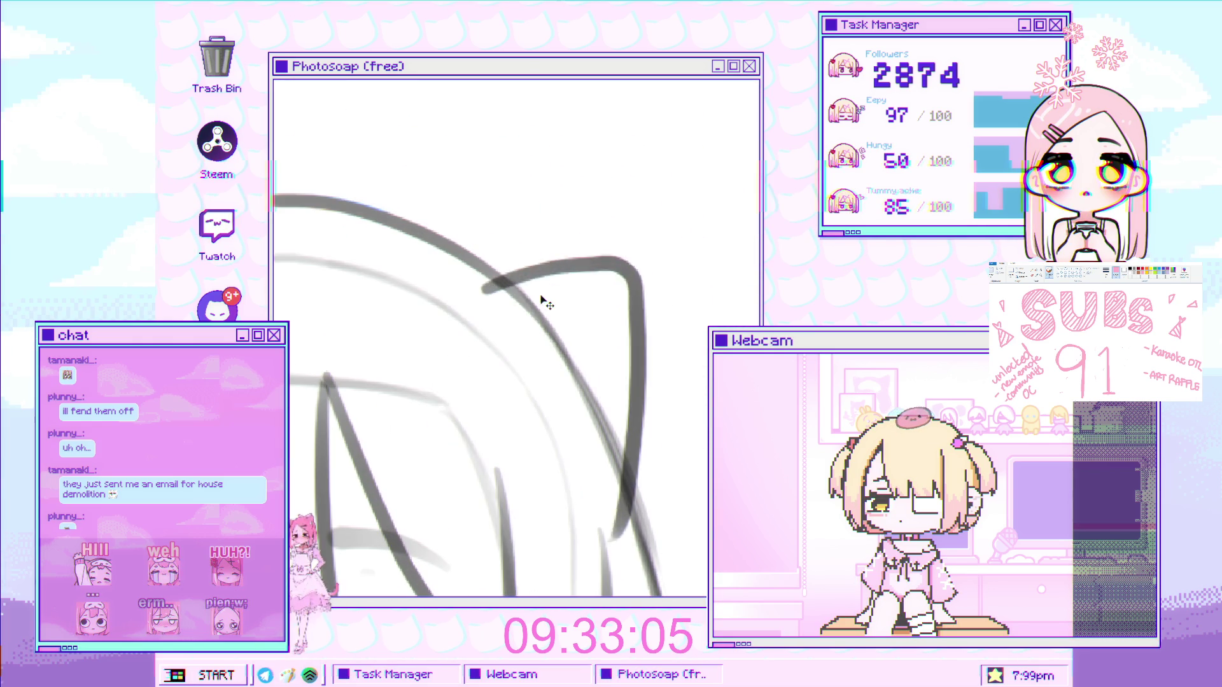
{"action": "scroll", "coordinate": [671, 349], "scroll_direction": "down", "scroll_amount": 2}
{"action": "left_click_drag", "start_coordinate": [620, 191], "coordinate": [560, 457]}
{"action": "key", "text": "ctrl+z"}
{"action": "left_click_drag", "start_coordinate": [617, 192], "coordinate": [560, 457]}
{"action": "key", "text": "ctrl+z"}
{"action": "left_click_drag", "start_coordinate": [616, 194], "coordinate": [559, 460]}
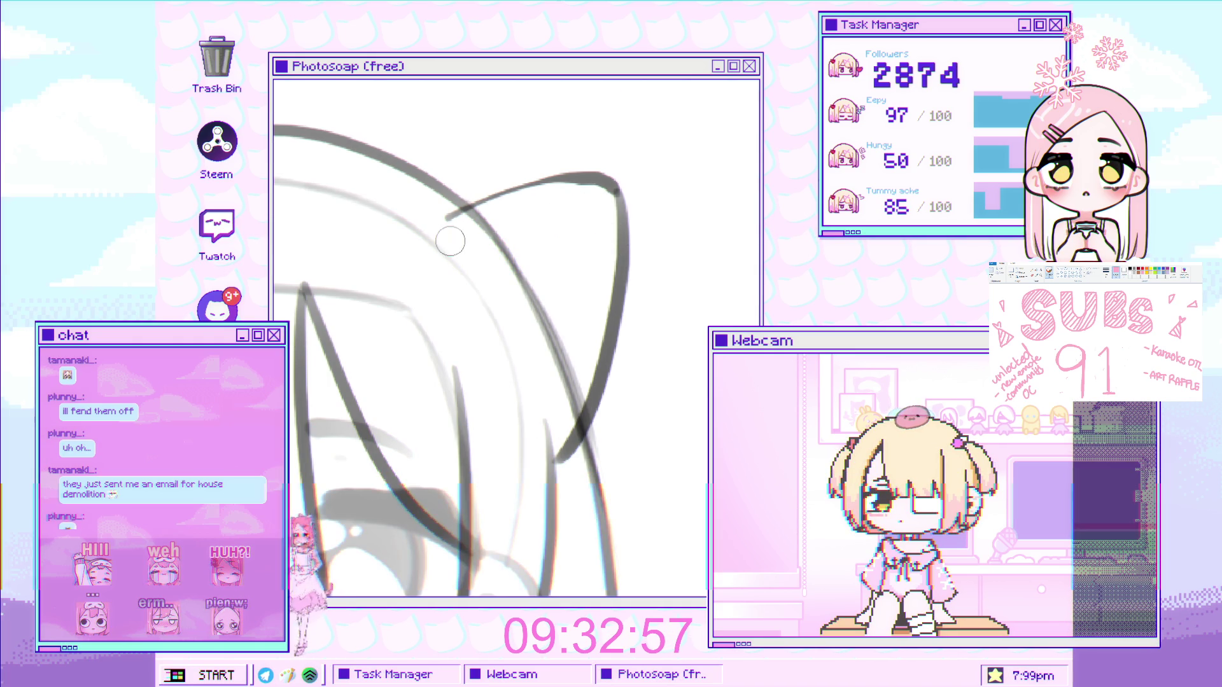
{"action": "key", "text": "ctrl+z"}
{"action": "left_click_drag", "start_coordinate": [532, 181], "coordinate": [616, 191]}
{"action": "mouse_move", "coordinate": [439, 203]}
{"action": "left_mouse_down"}
{"action": "mouse_move", "coordinate": [564, 174]}
{"action": "mouse_move", "coordinate": [696, 221]}
{"action": "left_mouse_up"}
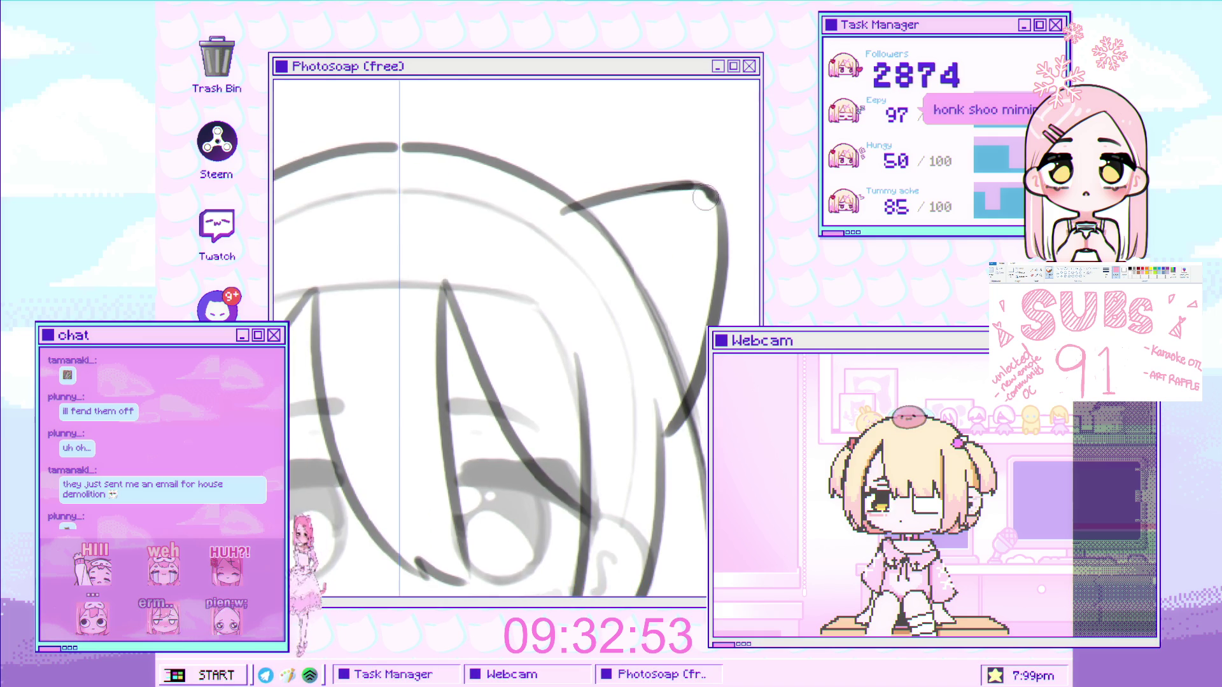
Add the inner-ear lines and the curled inner fold to both cat ears
{"action": "left_click_drag", "start_coordinate": [525, 264], "coordinate": [455, 241]}
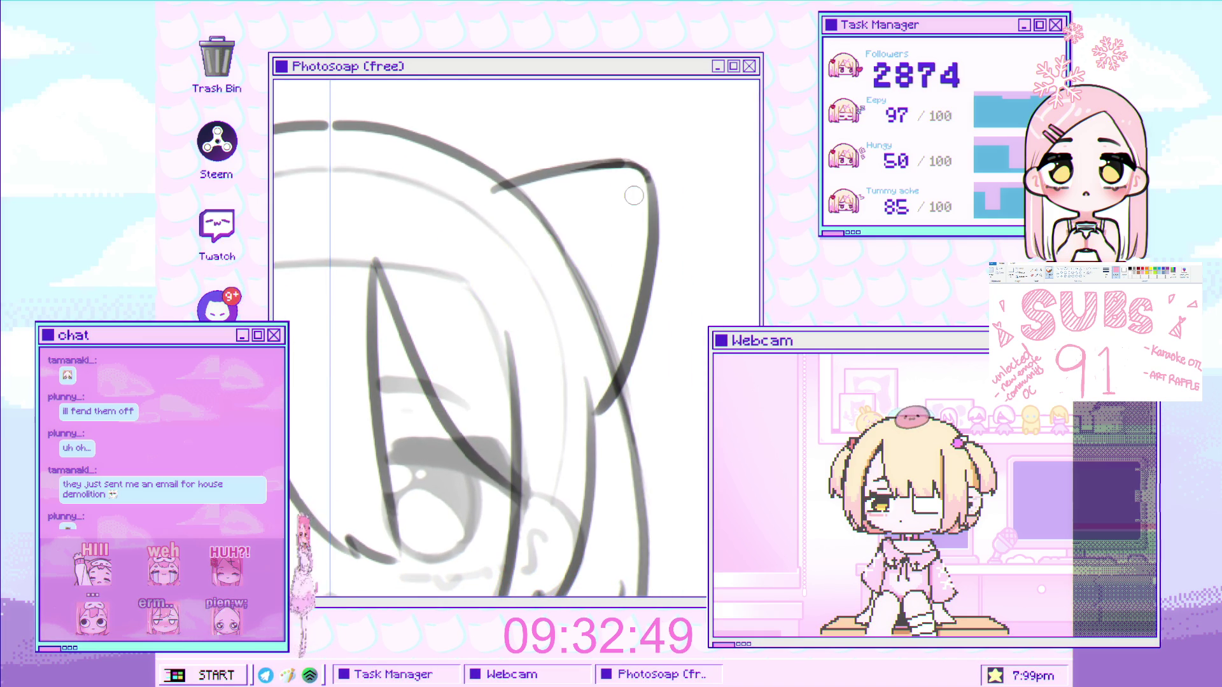
{"action": "key", "text": "ctrl+z"}
{"action": "left_click_drag", "start_coordinate": [614, 209], "coordinate": [553, 270]}
{"action": "key", "text": "ctrl+z"}
{"action": "left_click_drag", "start_coordinate": [612, 210], "coordinate": [558, 266]}
{"action": "scroll", "coordinate": [562, 283], "scroll_direction": "down", "scroll_amount": 3}
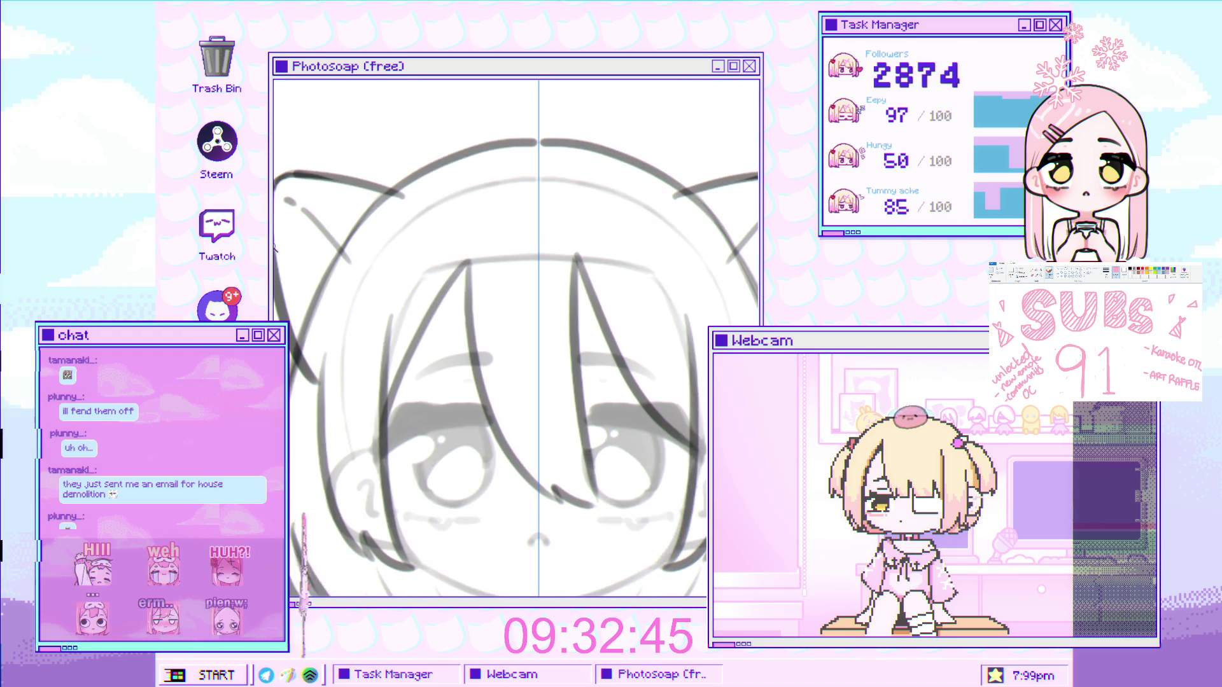
{"action": "scroll", "coordinate": [276, 242], "scroll_direction": "up", "scroll_amount": 4}
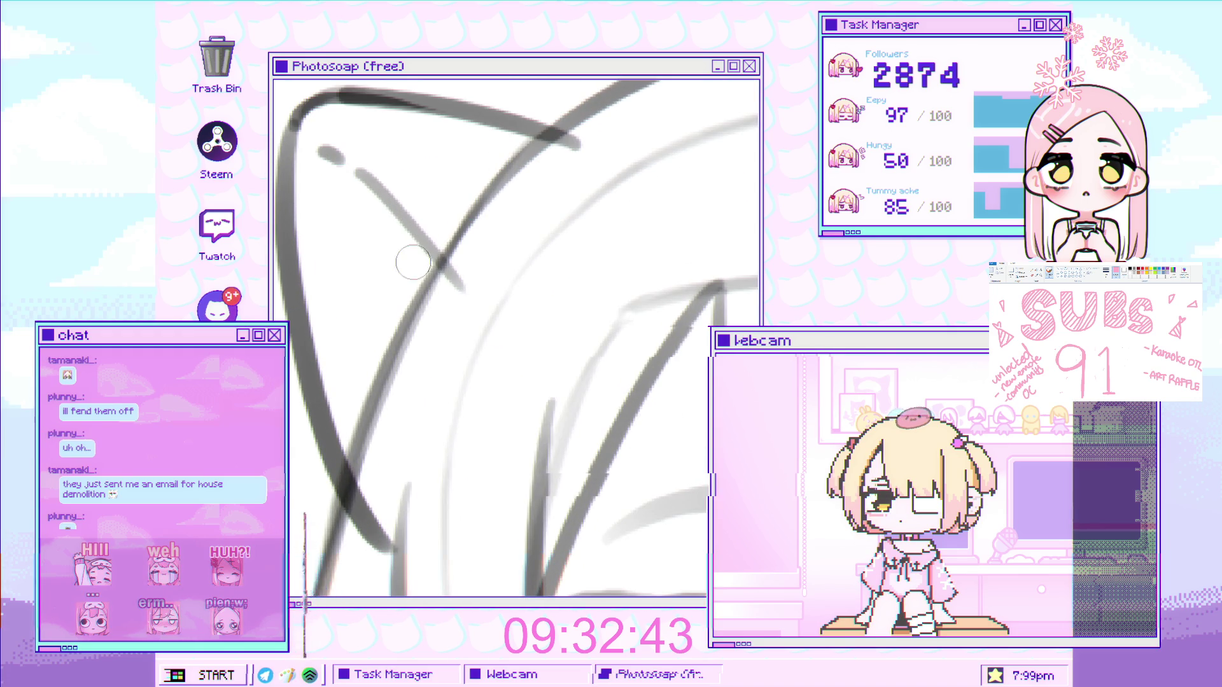
{"action": "key", "text": "ctrl+z"}
{"action": "mouse_move", "coordinate": [401, 217]}
{"action": "left_mouse_down"}
{"action": "mouse_move", "coordinate": [376, 248]}
{"action": "mouse_move", "coordinate": [353, 382]}
{"action": "mouse_move", "coordinate": [409, 456]}
{"action": "mouse_move", "coordinate": [422, 431]}
{"action": "left_mouse_up"}
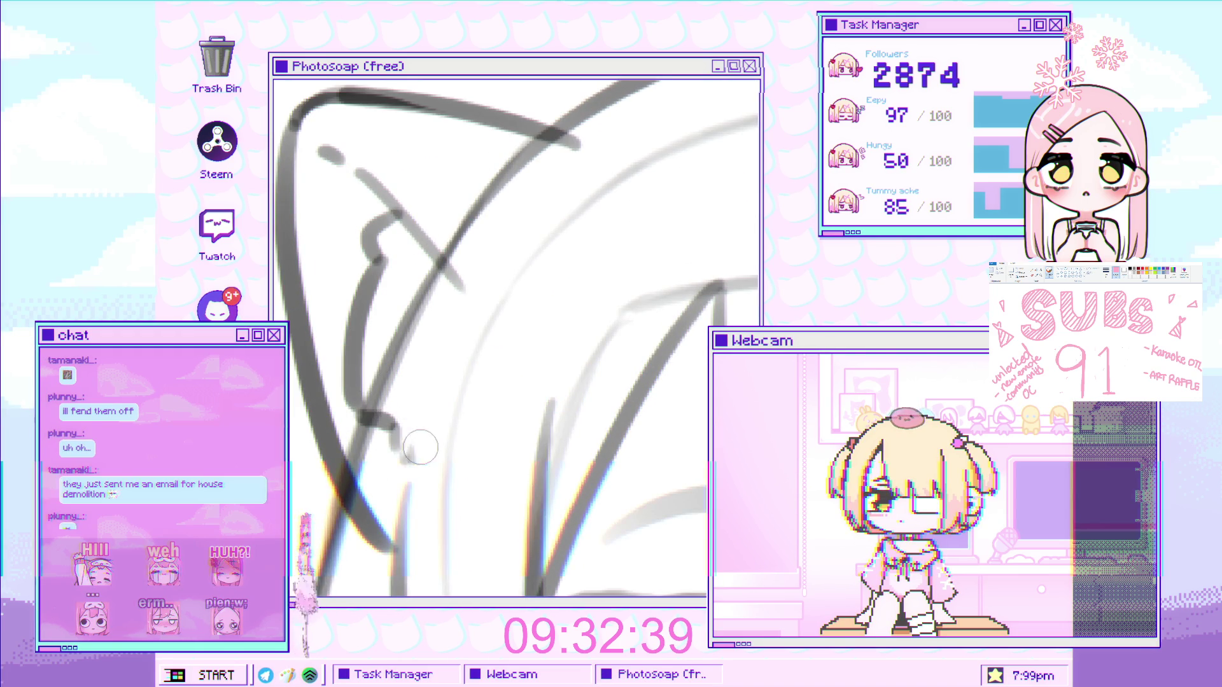
Draw a large curled ahoge rising from the top of the head
{"action": "scroll", "coordinate": [490, 267], "scroll_direction": "down", "scroll_amount": 3}
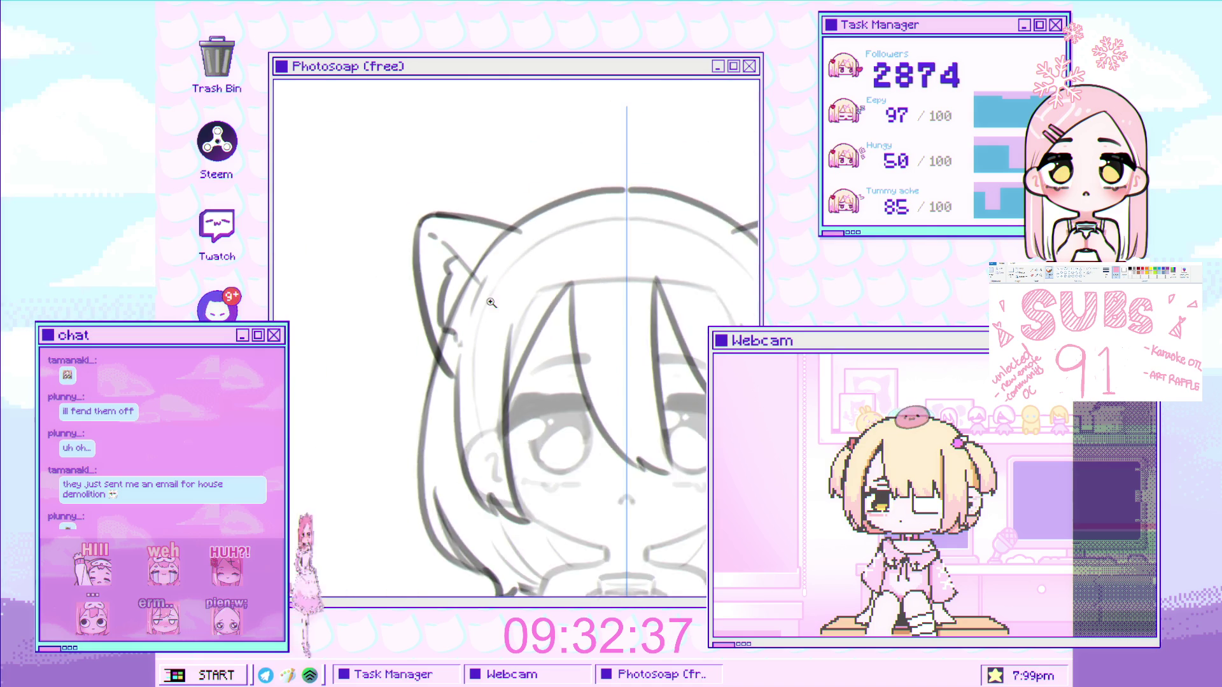
{"action": "scroll", "coordinate": [516, 286], "scroll_direction": "down", "scroll_amount": 2}
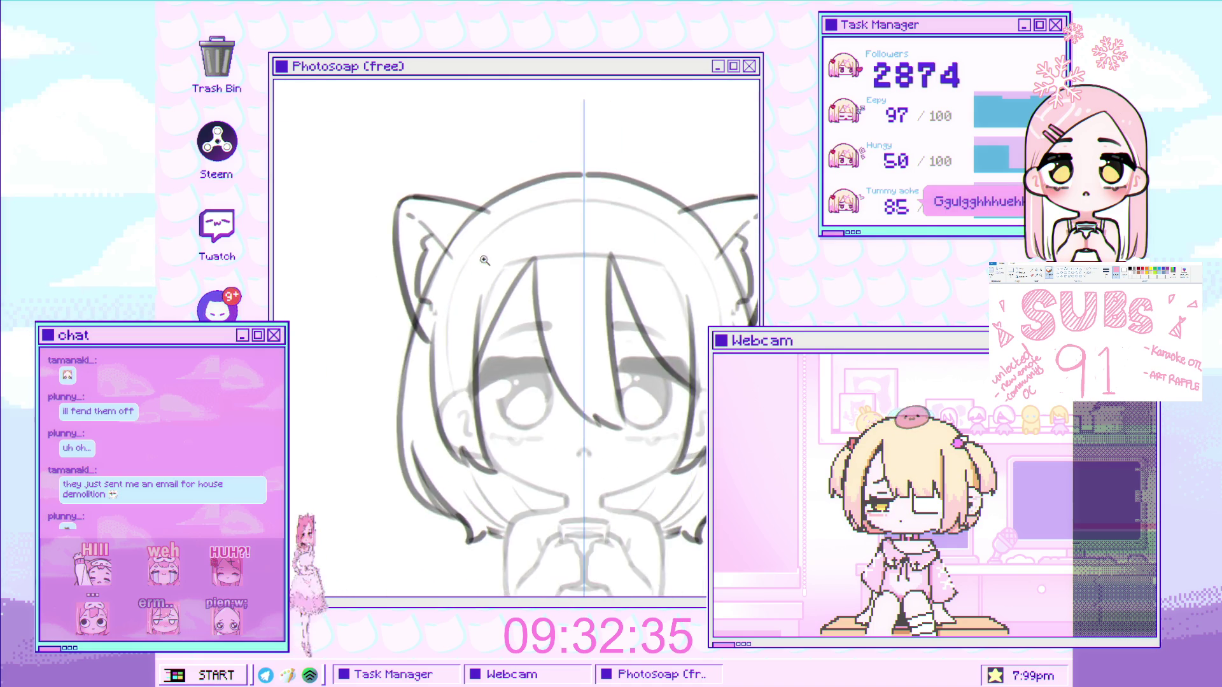
{"action": "scroll", "coordinate": [446, 287], "scroll_direction": "up", "scroll_amount": 3}
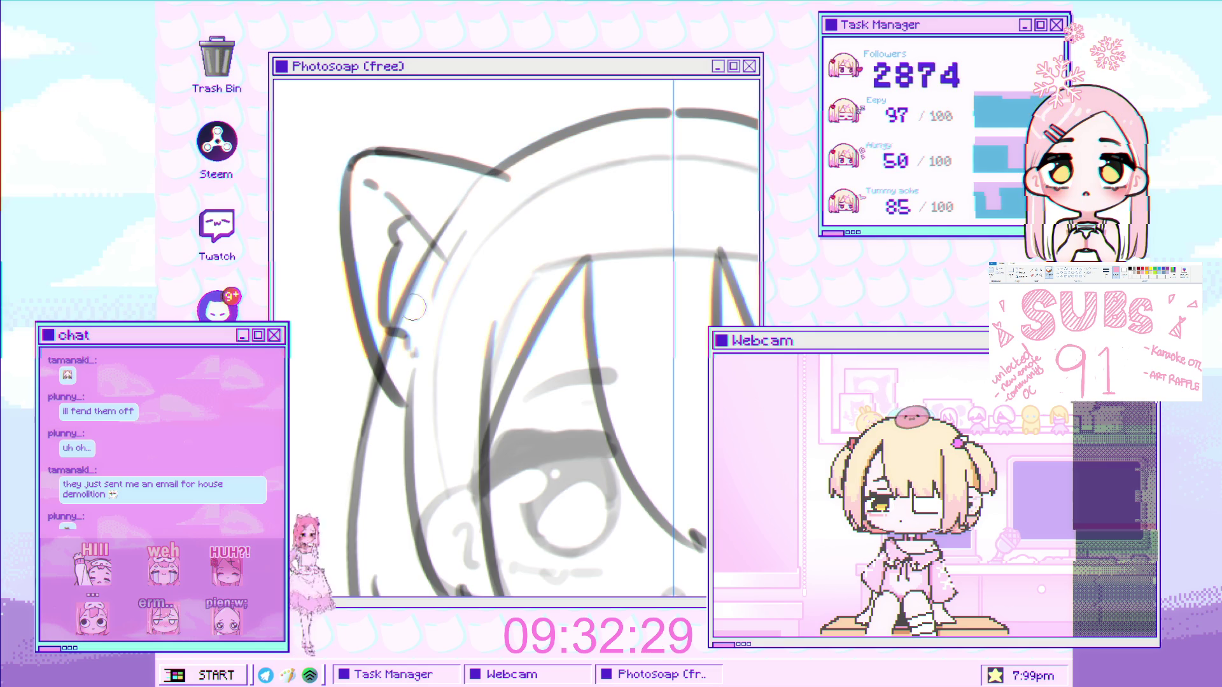
{"action": "scroll", "coordinate": [592, 266], "scroll_direction": "down", "scroll_amount": 8}
{"action": "scroll", "coordinate": [592, 265], "scroll_direction": "up", "scroll_amount": 5}
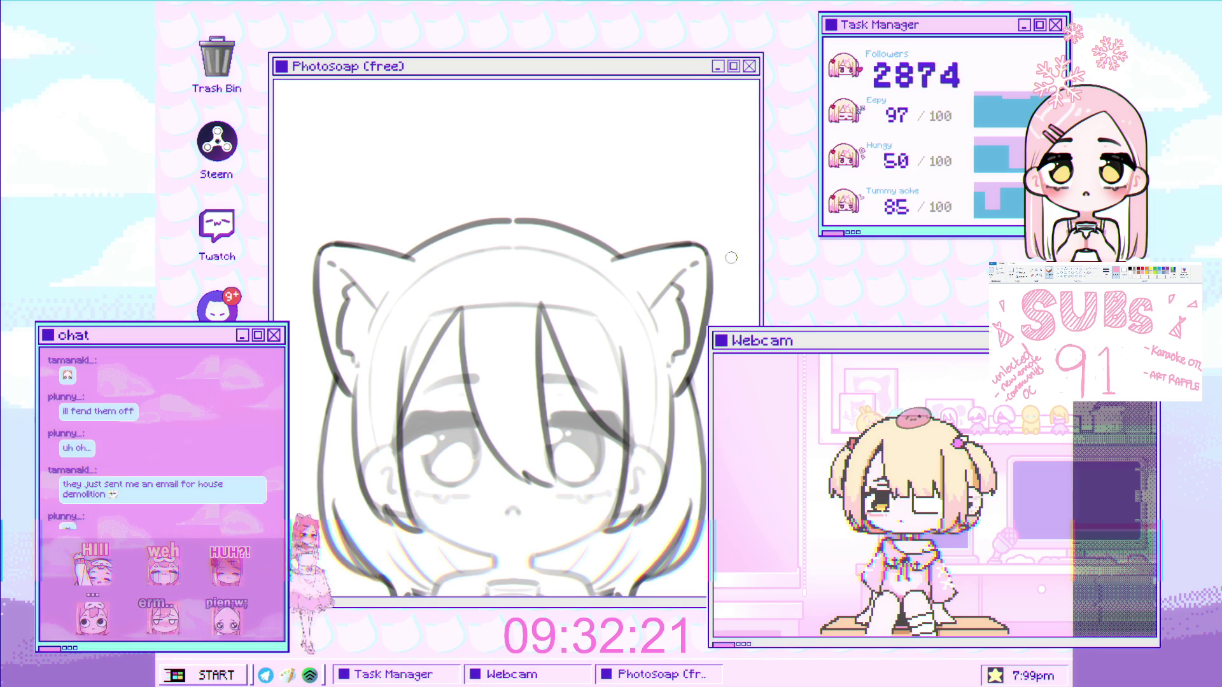
{"action": "scroll", "coordinate": [548, 196], "scroll_direction": "down", "scroll_amount": 5}
{"action": "scroll", "coordinate": [548, 197], "scroll_direction": "up", "scroll_amount": 5}
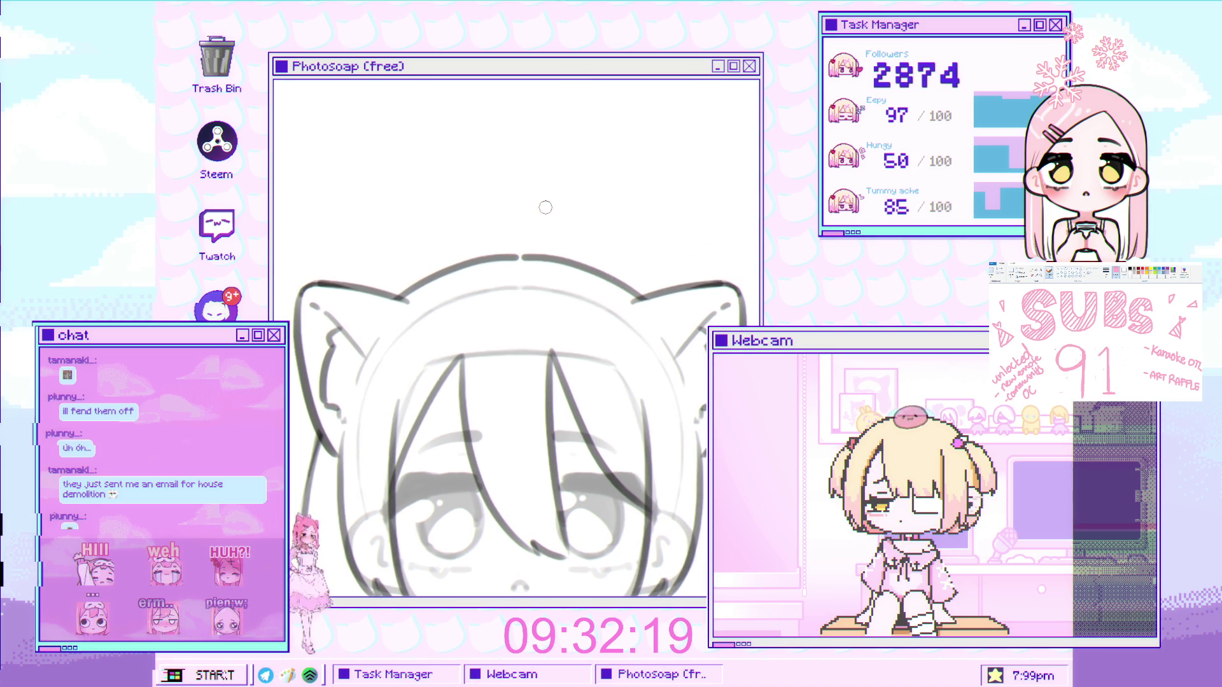
{"action": "left_click_drag", "start_coordinate": [514, 262], "coordinate": [540, 214]}
{"action": "key", "text": "ctrl+z"}
{"action": "mouse_move", "coordinate": [514, 262]}
{"action": "left_mouse_down"}
{"action": "mouse_move", "coordinate": [493, 254]}
{"action": "mouse_move", "coordinate": [538, 215]}
{"action": "left_mouse_up"}
{"action": "key", "text": "ctrl+z"}
{"action": "left_click_drag", "start_coordinate": [514, 261], "coordinate": [585, 219]}
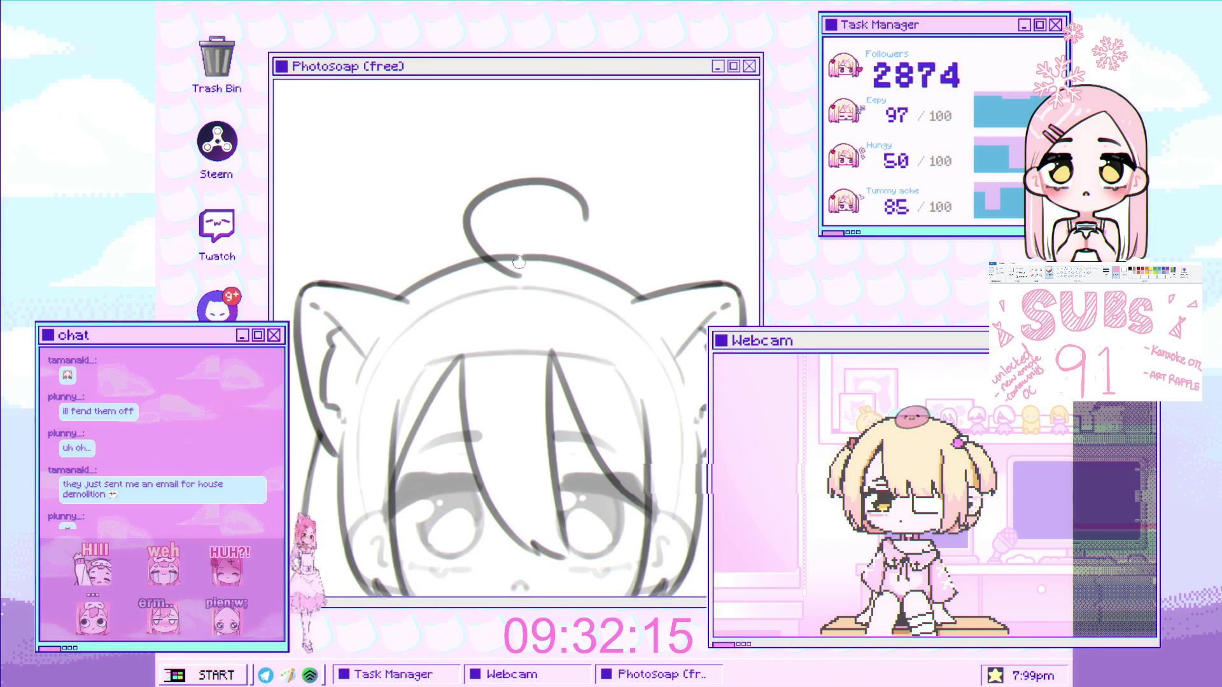
Add an inner curl joined to the ahoge, then show the vertical symmetry guide
{"action": "mouse_move", "coordinate": [519, 275]}
{"action": "left_mouse_down"}
{"action": "mouse_move", "coordinate": [487, 248]}
{"action": "mouse_move", "coordinate": [576, 213]}
{"action": "left_mouse_up"}
{"action": "key", "text": "ctrl+z"}
{"action": "left_click_drag", "start_coordinate": [519, 276], "coordinate": [517, 190]}
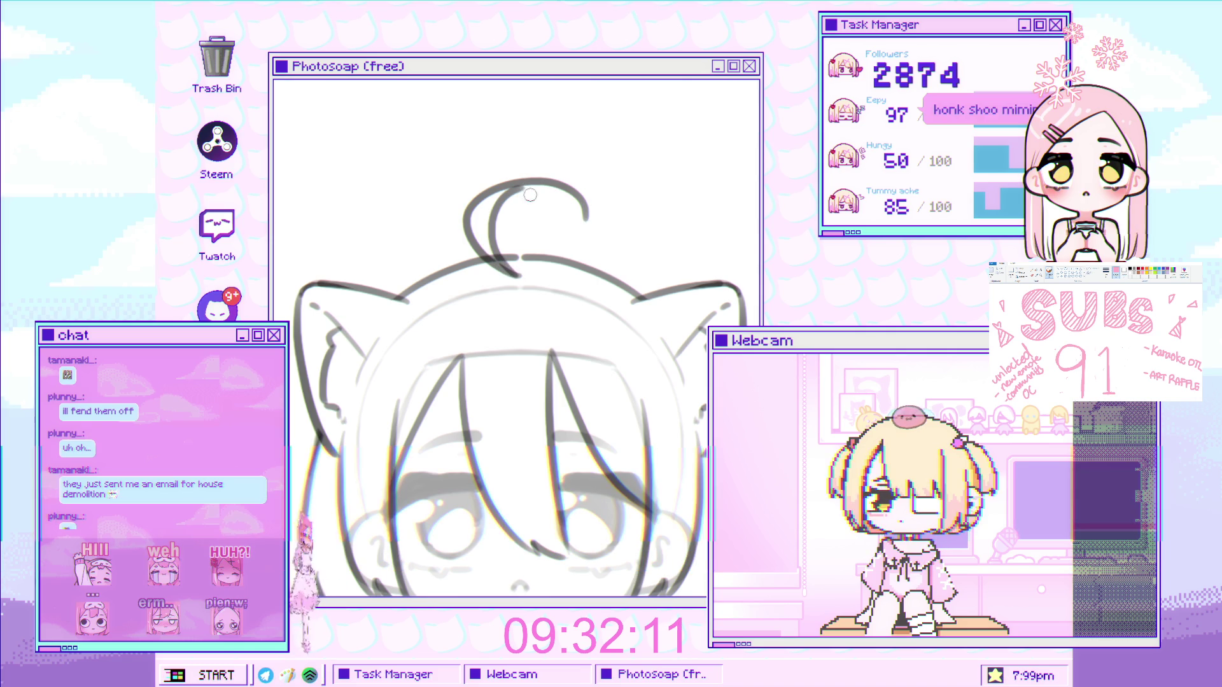
{"action": "left_click_drag", "start_coordinate": [560, 231], "coordinate": [581, 222]}
{"action": "scroll", "coordinate": [602, 226], "scroll_direction": "up", "scroll_amount": 2}
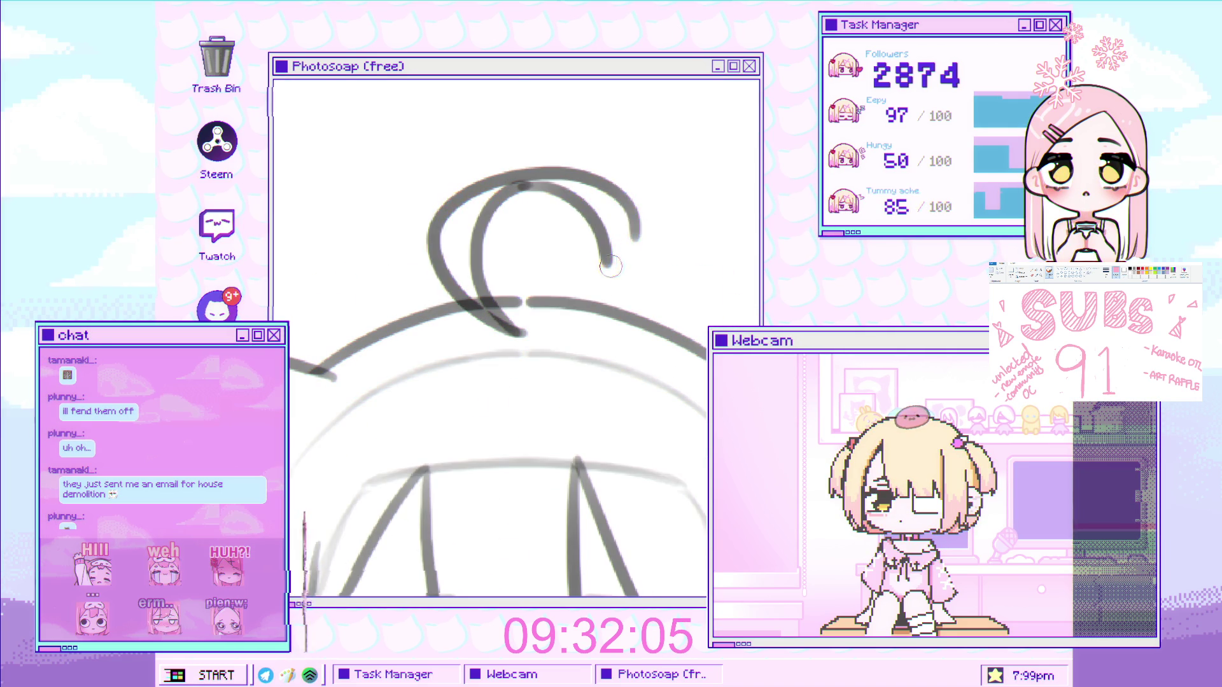
{"action": "scroll", "coordinate": [569, 248], "scroll_direction": "down", "scroll_amount": 3}
{"action": "scroll", "coordinate": [589, 159], "scroll_direction": "up", "scroll_amount": 2}
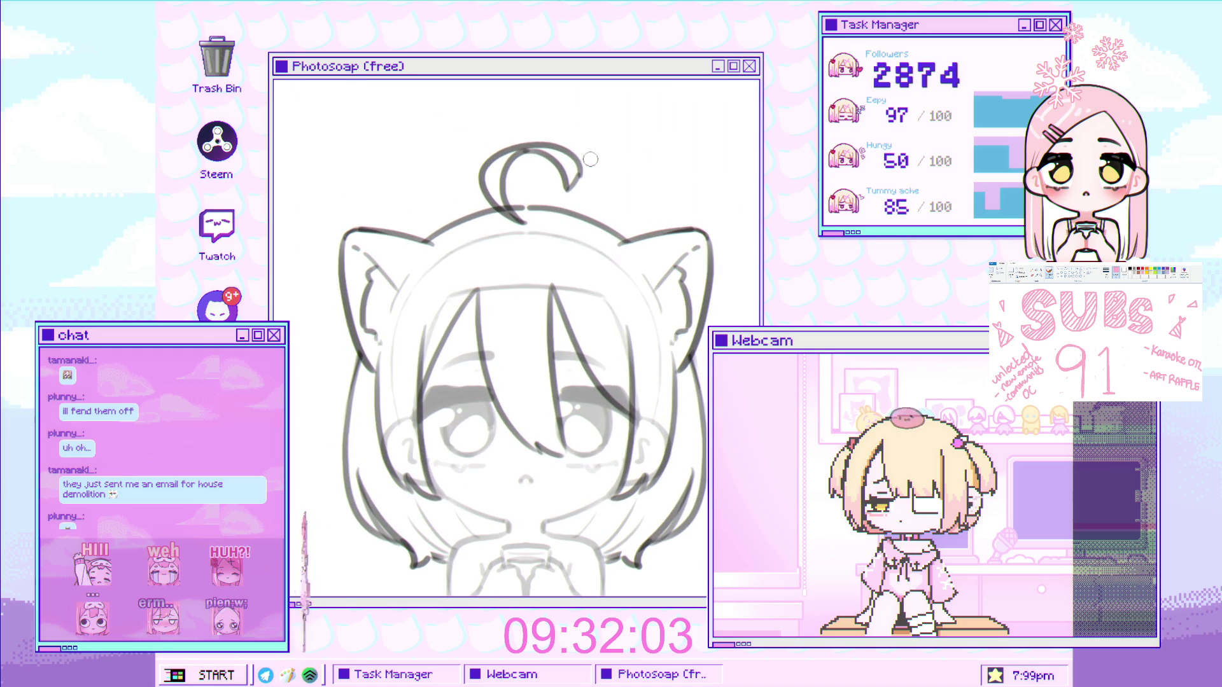
{"action": "scroll", "coordinate": [595, 242], "scroll_direction": "down", "scroll_amount": 2}
{"action": "scroll", "coordinate": [600, 323], "scroll_direction": "up", "scroll_amount": 2}
{"action": "left_click_drag", "start_coordinate": [600, 322], "coordinate": [587, 367]}
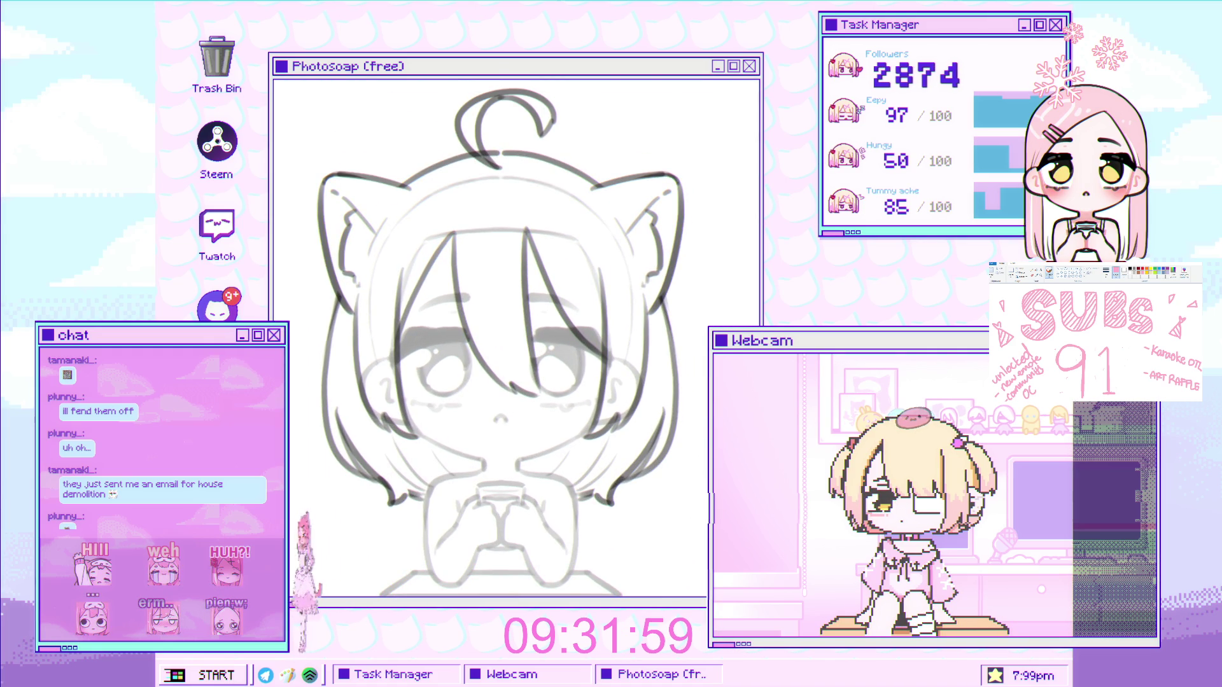
{"action": "scroll", "coordinate": [616, 242], "scroll_direction": "up", "scroll_amount": 2}
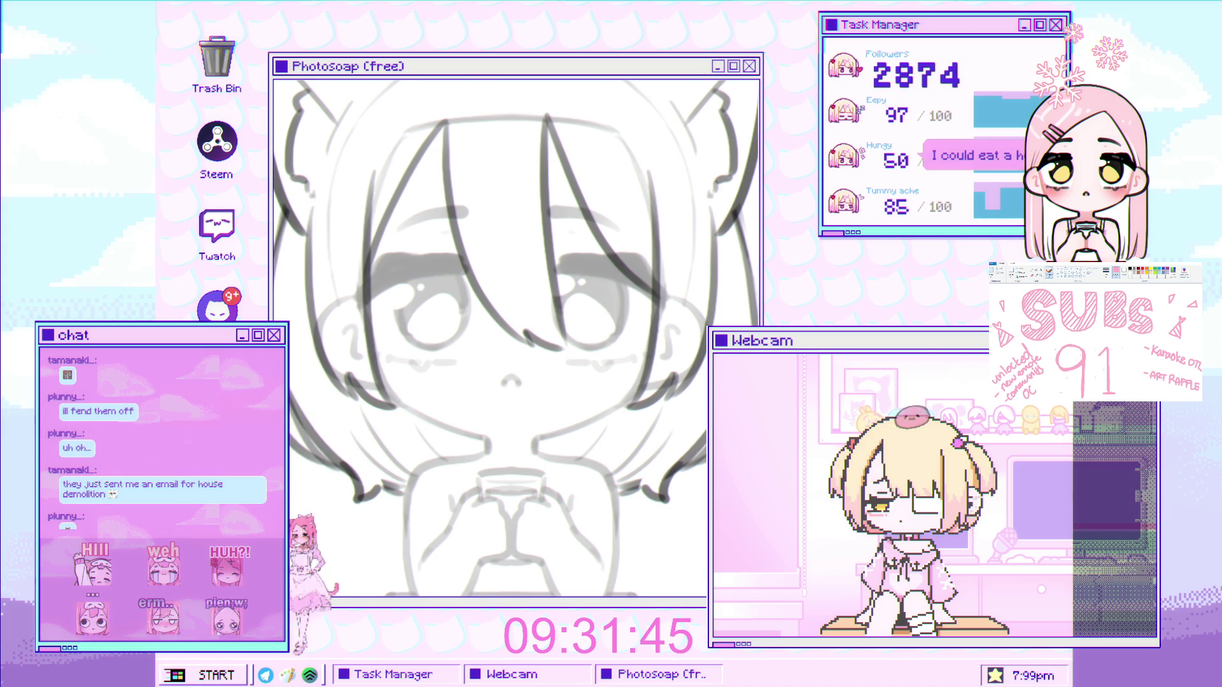
{"action": "scroll", "coordinate": [585, 358], "scroll_direction": "up", "scroll_amount": 1}
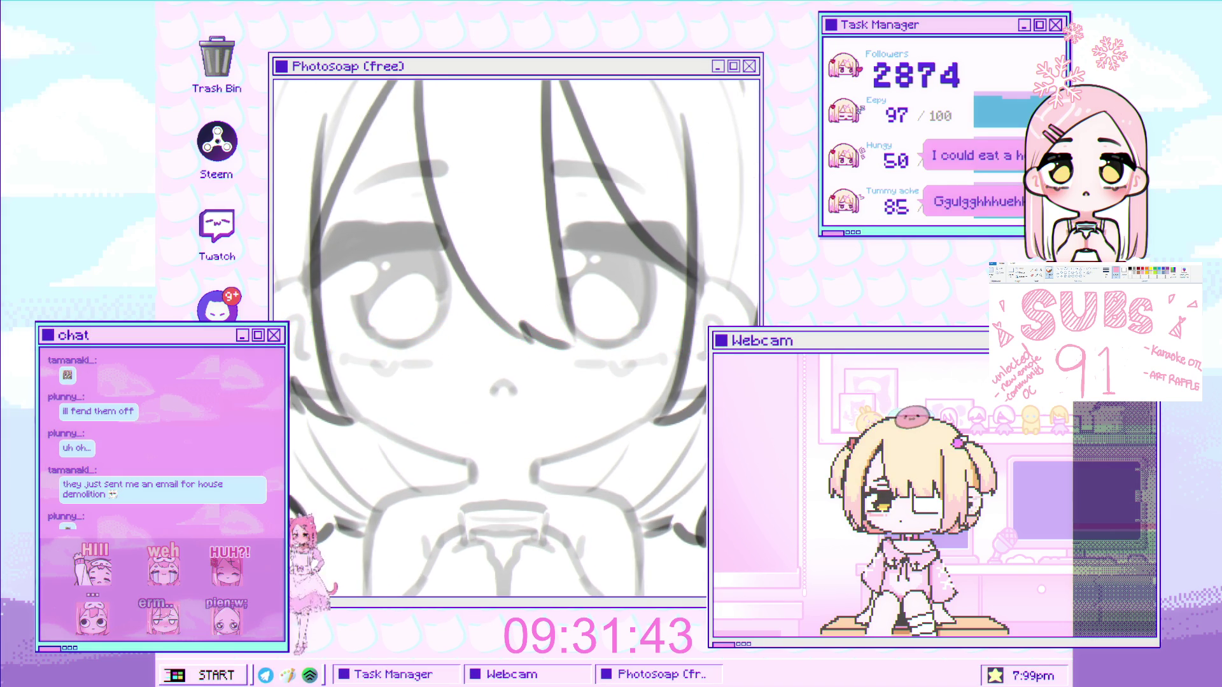
{"action": "key", "text": "ctrl+semicolon"}
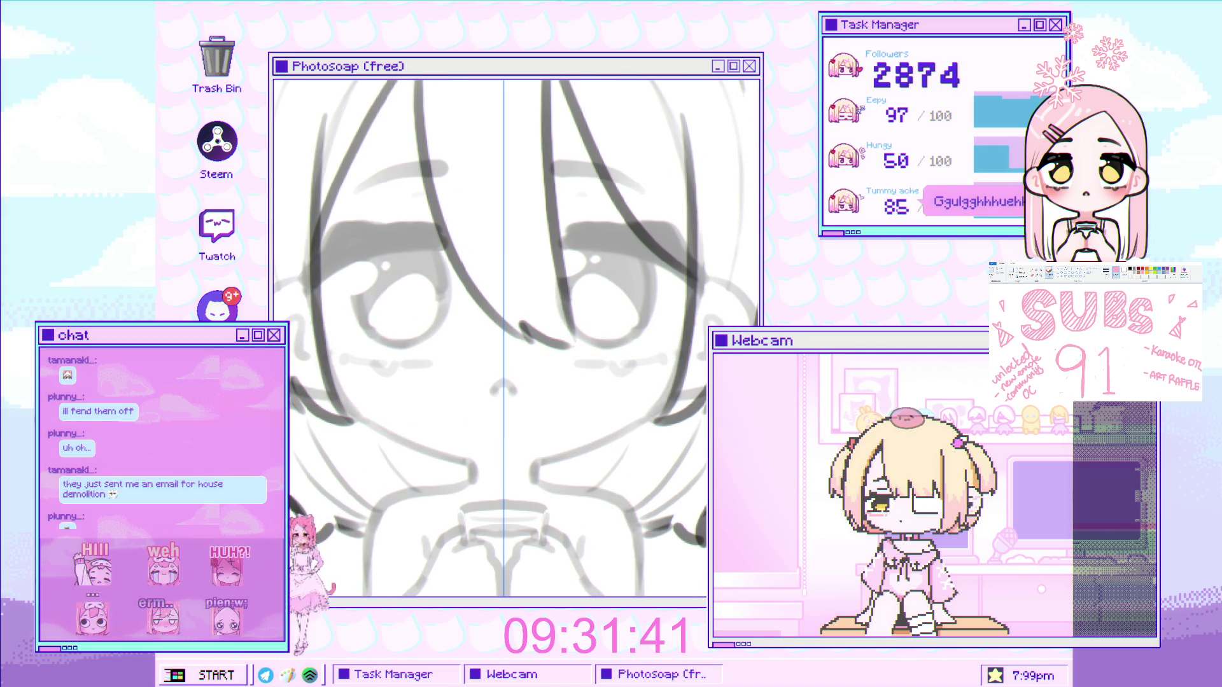
Ink a short stroke along the head outline beside the cat ears, then zoom back into the face
{"action": "scroll", "coordinate": [716, 349], "scroll_direction": "down", "scroll_amount": 2}
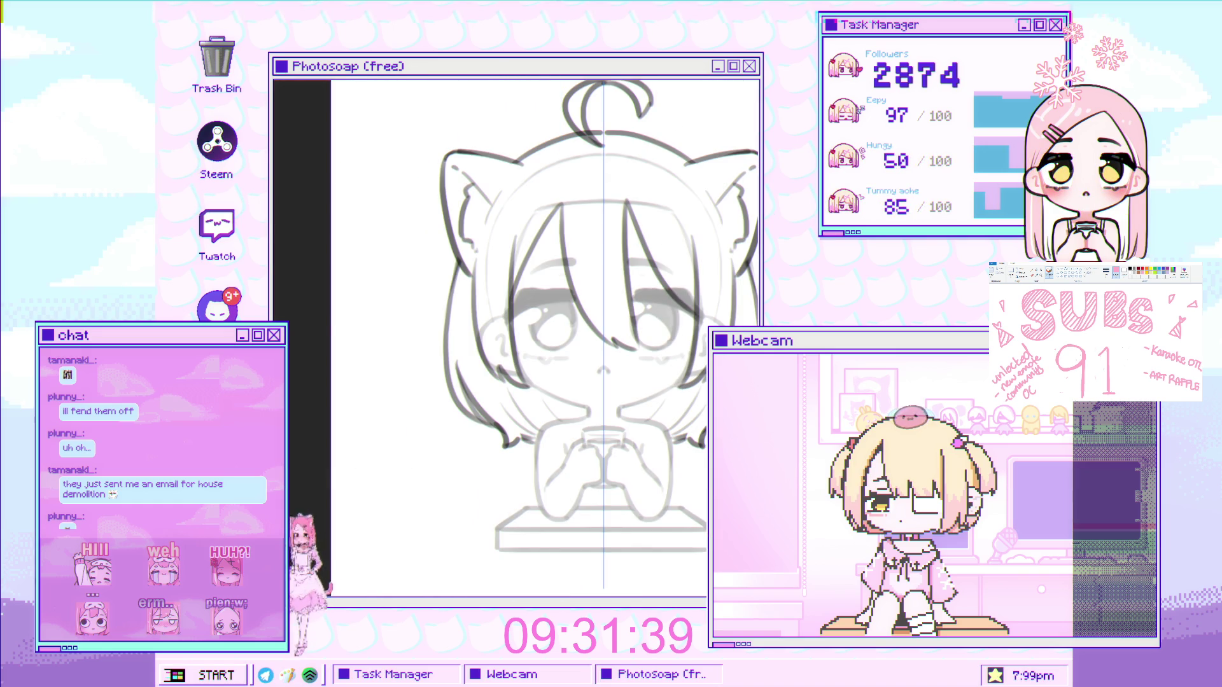
{"action": "scroll", "coordinate": [440, 372], "scroll_direction": "up", "scroll_amount": 3}
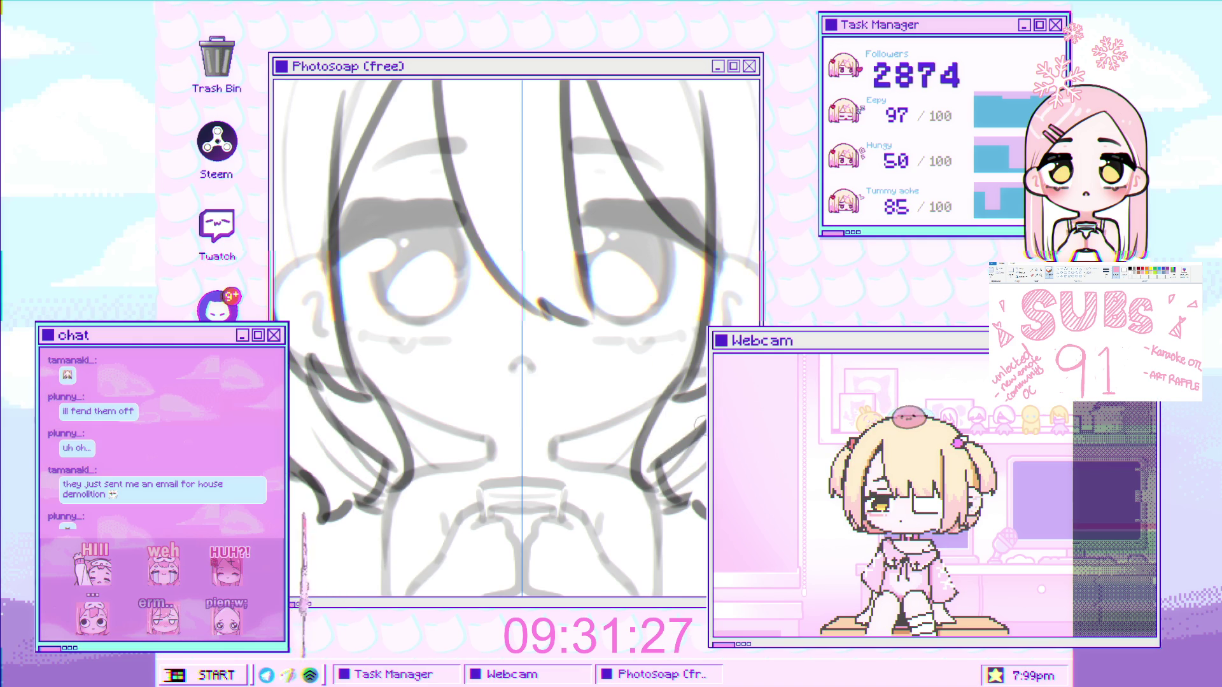
{"action": "scroll", "coordinate": [687, 451], "scroll_direction": "down", "scroll_amount": 3}
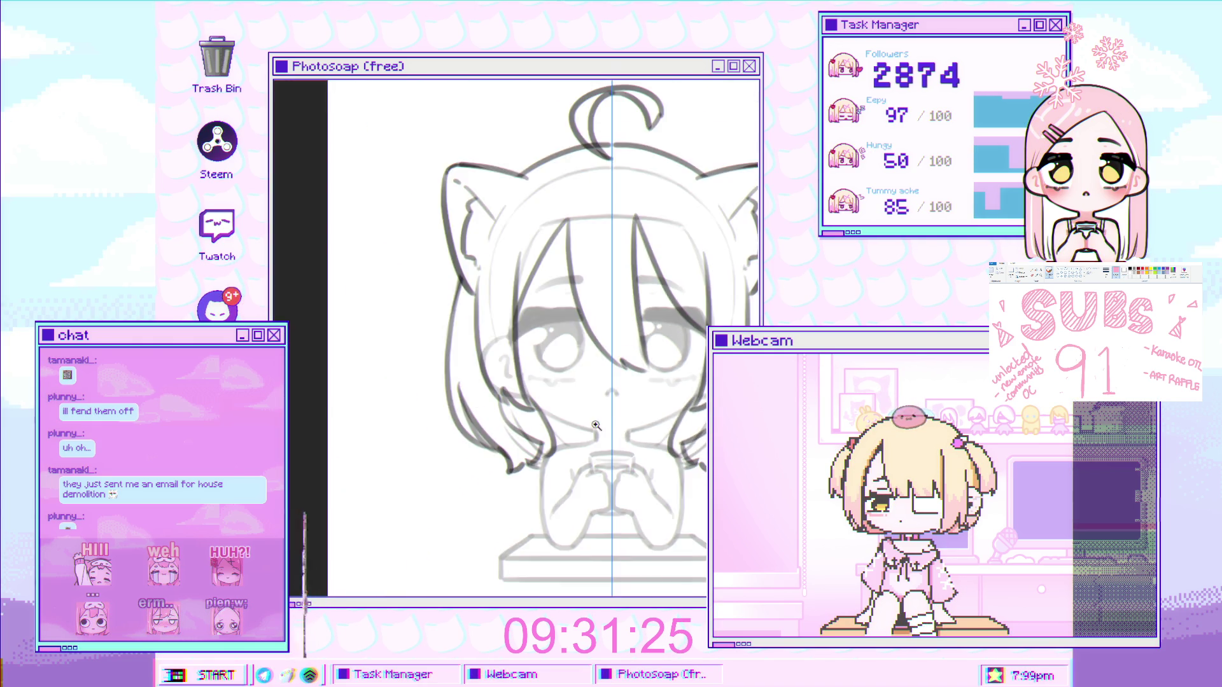
{"action": "scroll", "coordinate": [312, 275], "scroll_direction": "up", "scroll_amount": 4}
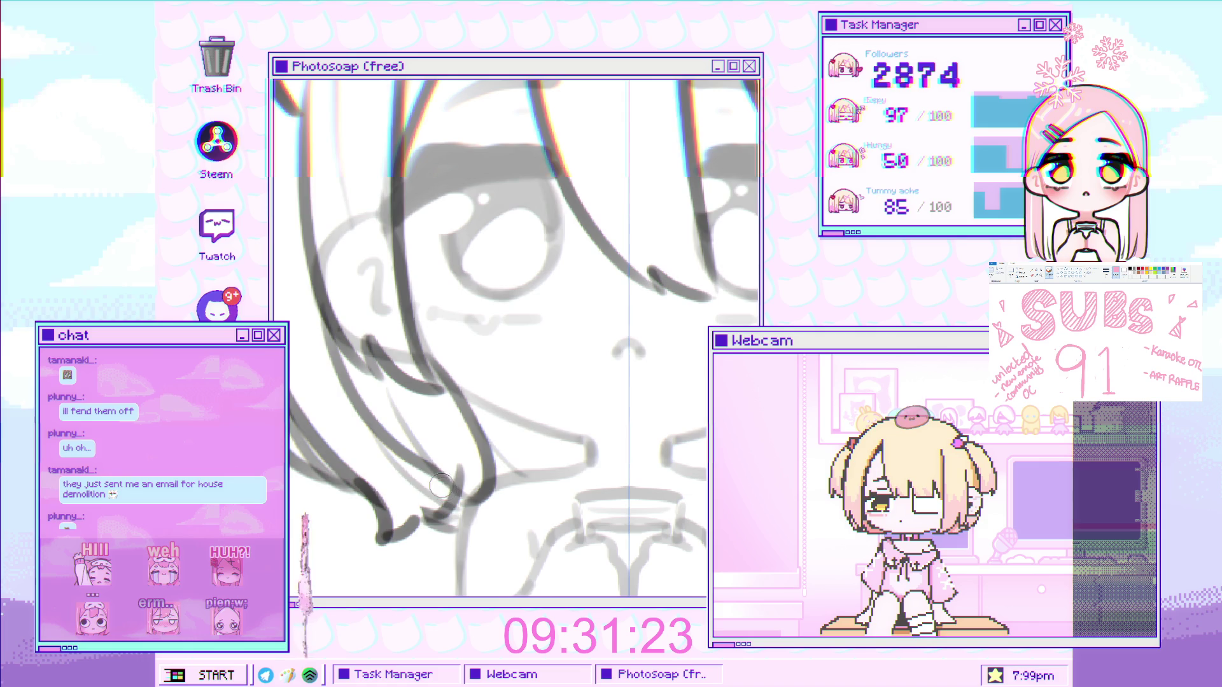
{"action": "scroll", "coordinate": [481, 445], "scroll_direction": "down", "scroll_amount": 3}
{"action": "scroll", "coordinate": [481, 445], "scroll_direction": "up", "scroll_amount": 3}
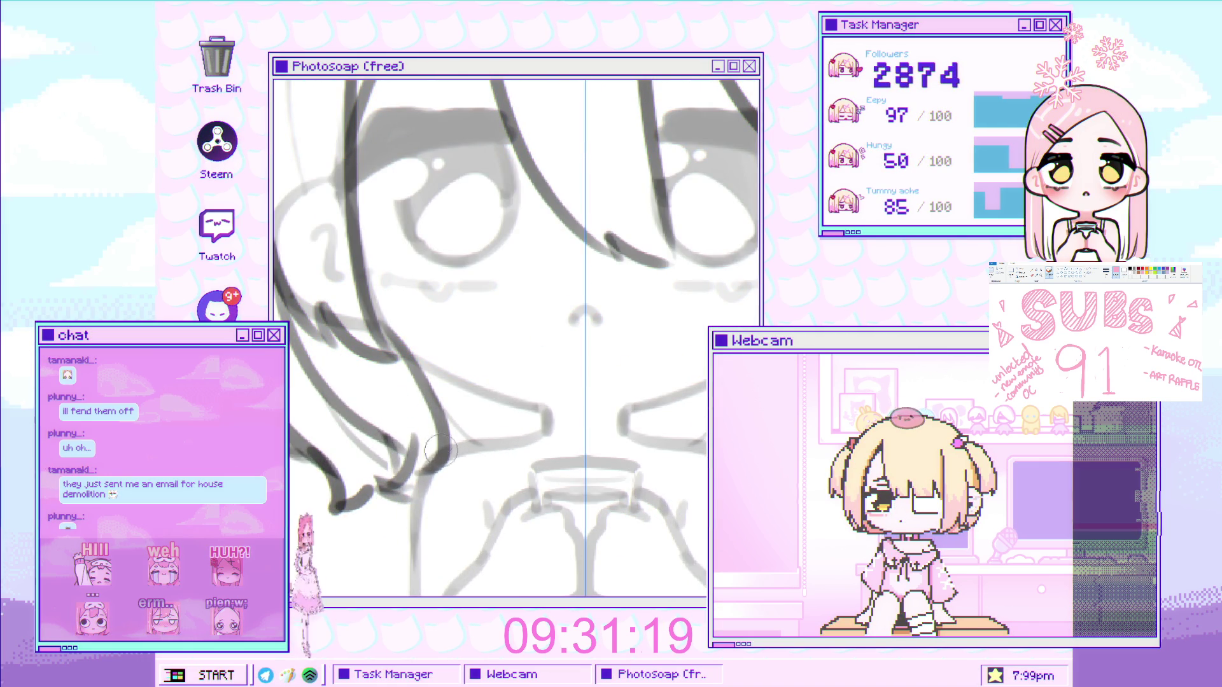
{"action": "scroll", "coordinate": [455, 475], "scroll_direction": "down", "scroll_amount": 3}
{"action": "scroll", "coordinate": [455, 474], "scroll_direction": "up", "scroll_amount": 3}
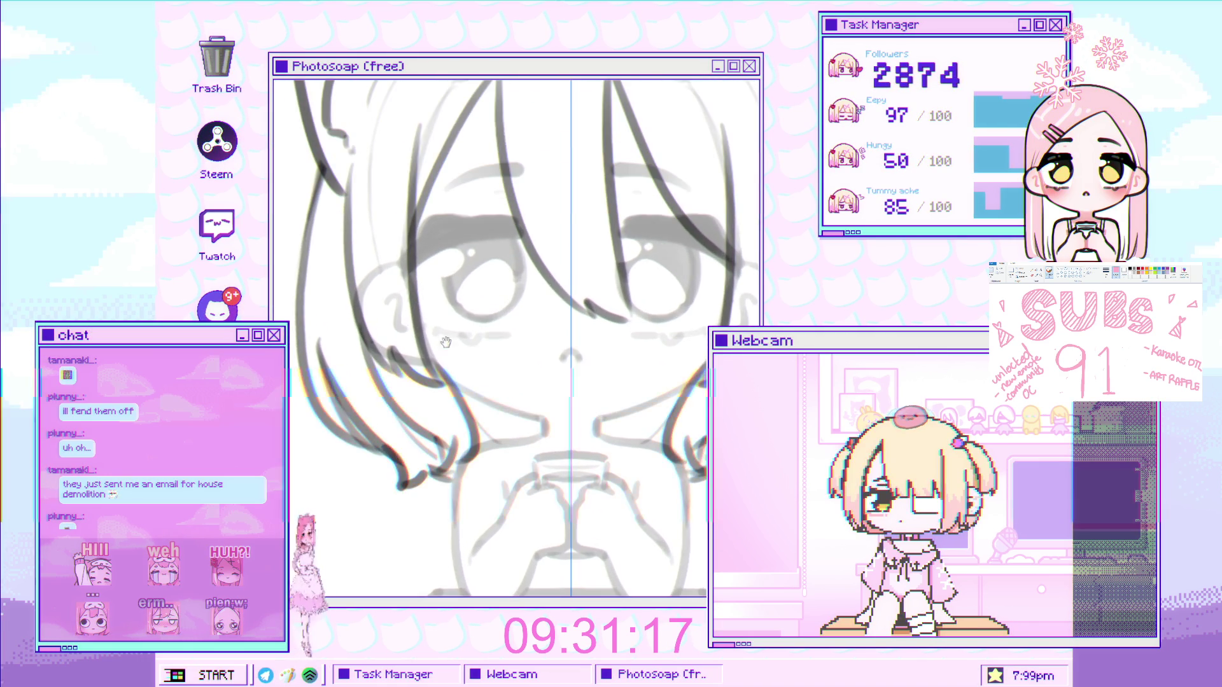
{"action": "scroll", "coordinate": [469, 354], "scroll_direction": "up", "scroll_amount": 1}
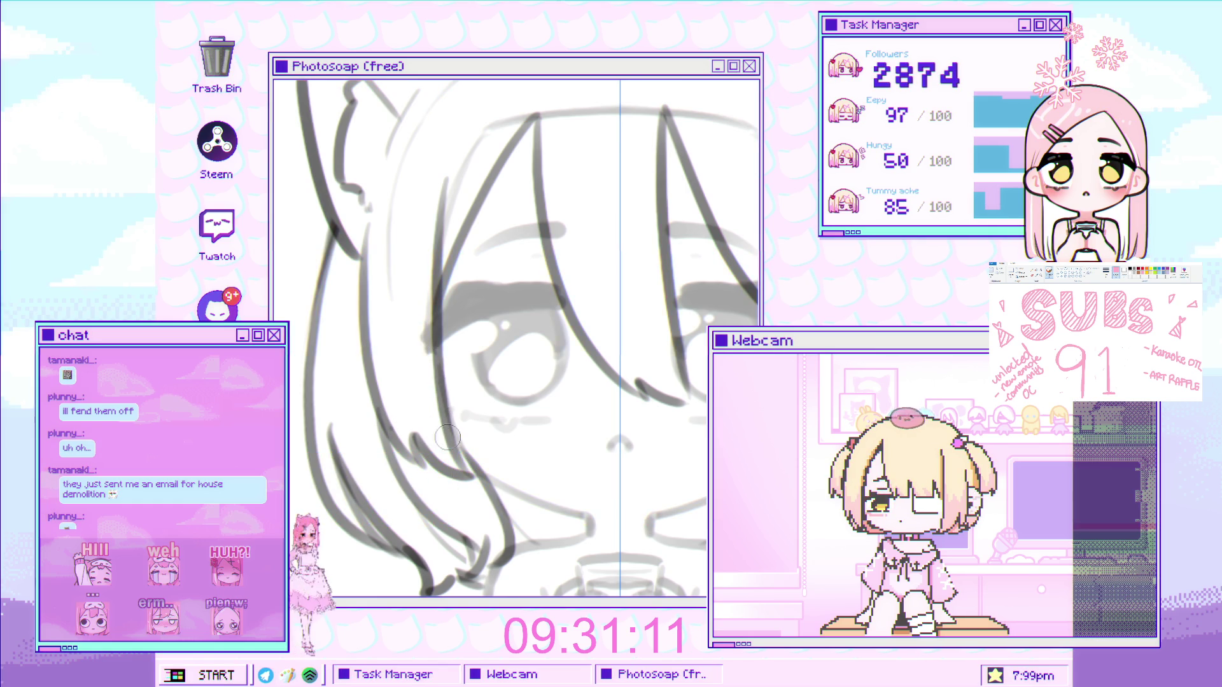
{"action": "scroll", "coordinate": [436, 413], "scroll_direction": "up", "scroll_amount": 5}
{"action": "left_click_drag", "start_coordinate": [581, 203], "coordinate": [627, 201]}
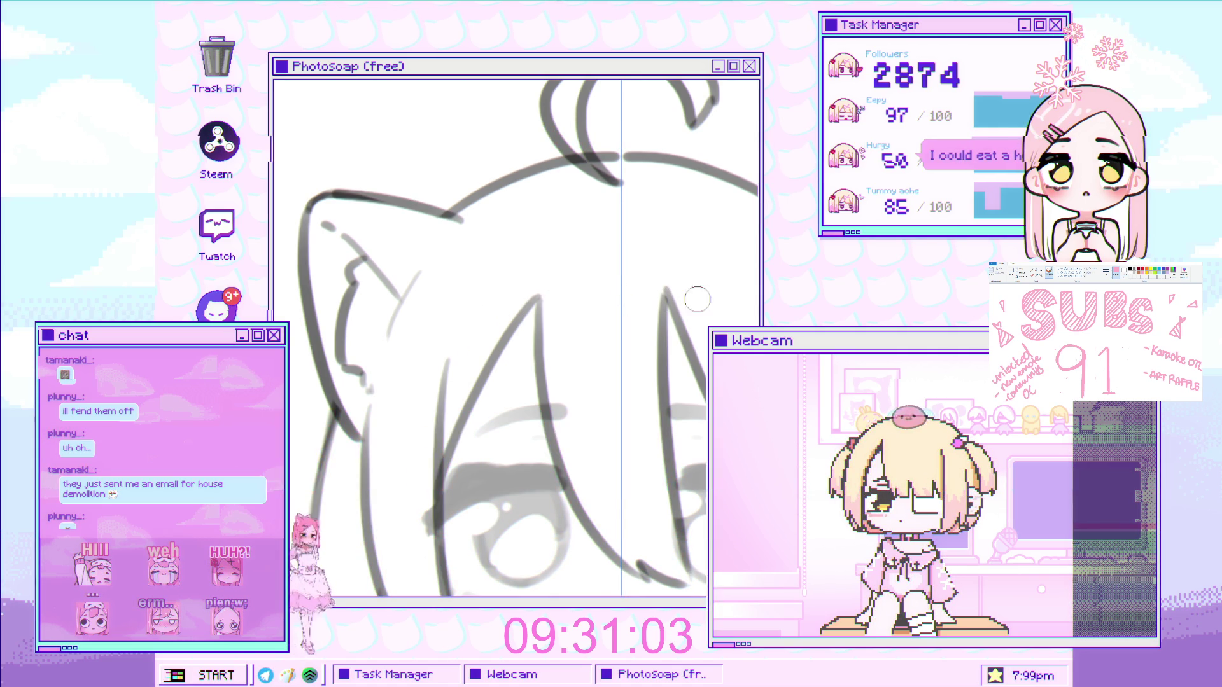
{"action": "key", "text": "ctrl+0"}
{"action": "scroll", "coordinate": [565, 337], "scroll_direction": "up", "scroll_amount": 5}
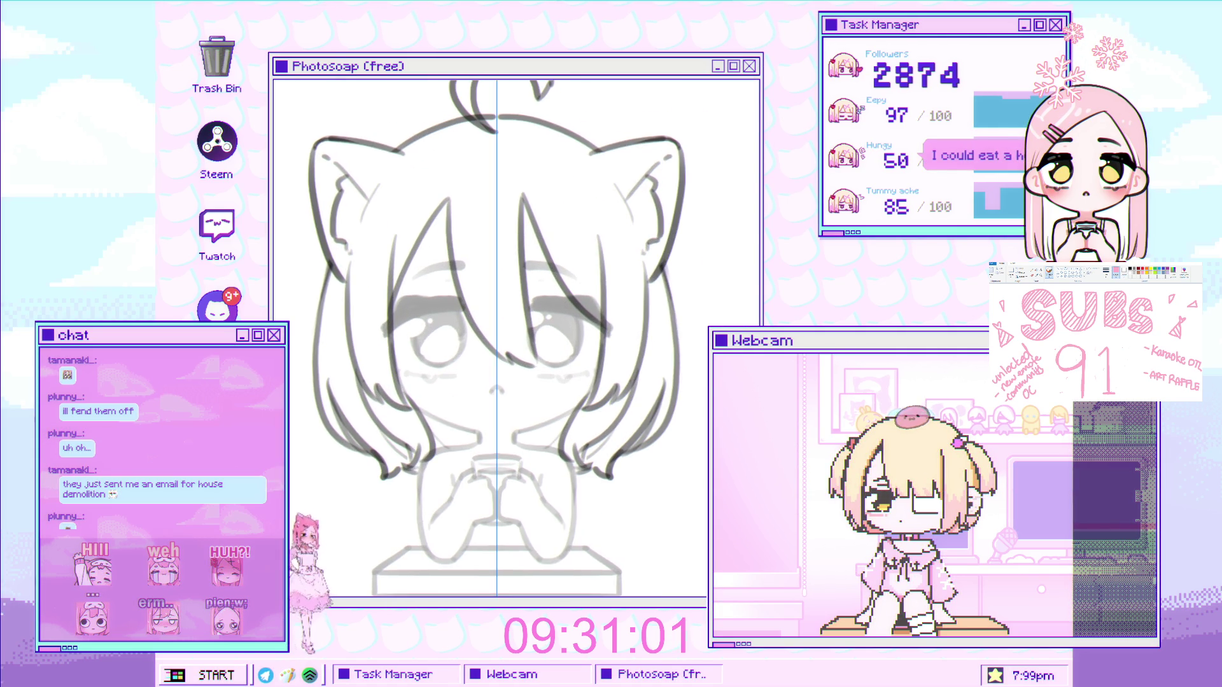
{"action": "scroll", "coordinate": [556, 111], "scroll_direction": "up", "scroll_amount": 3}
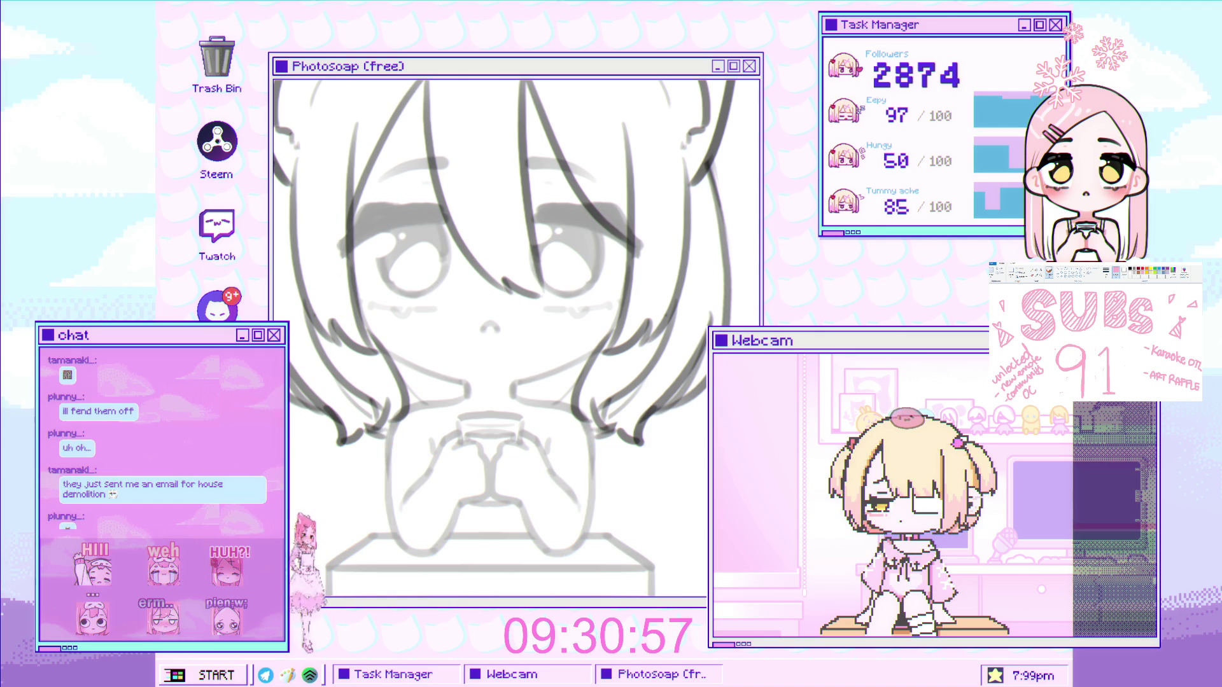
{"action": "scroll", "coordinate": [550, 334], "scroll_direction": "up", "scroll_amount": 2}
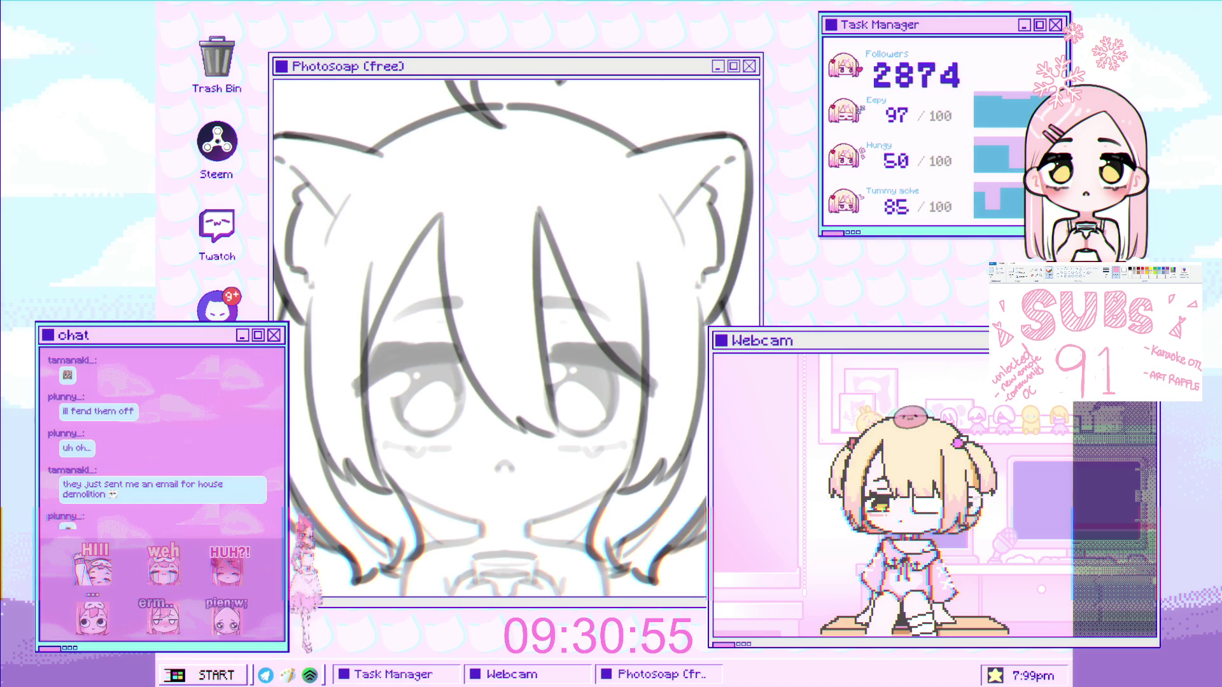
{"action": "left_click_drag", "start_coordinate": [558, 234], "coordinate": [527, 283]}
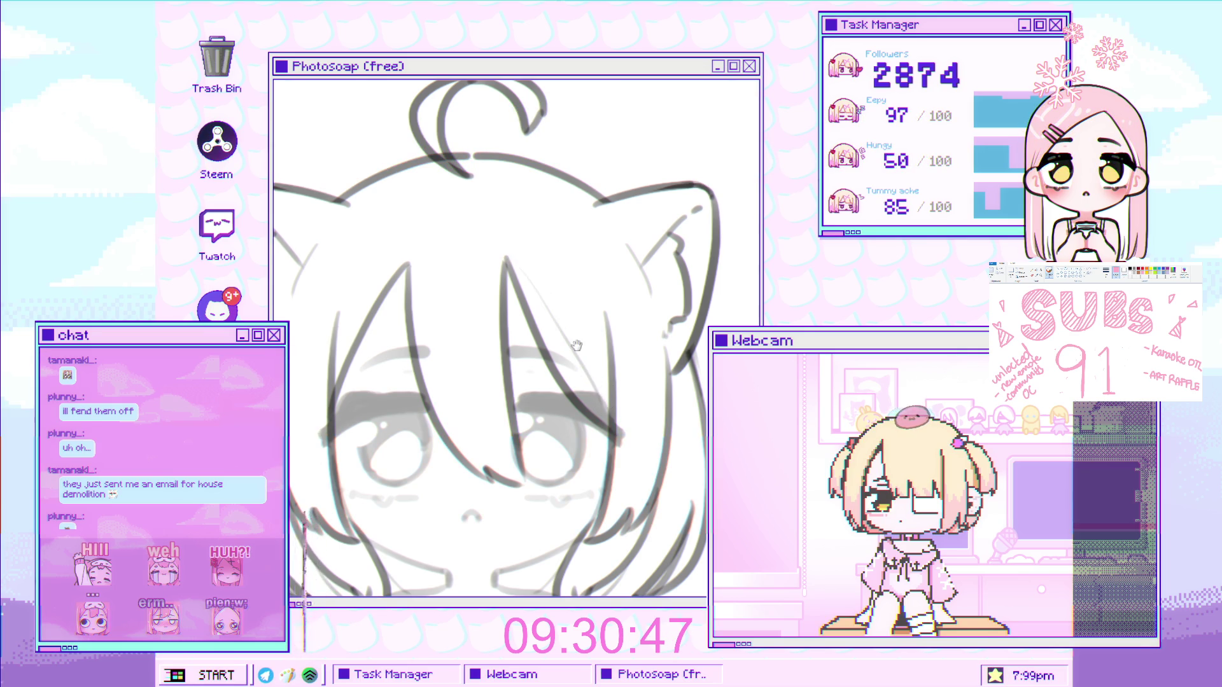
{"action": "left_click_drag", "start_coordinate": [583, 358], "coordinate": [668, 349]}
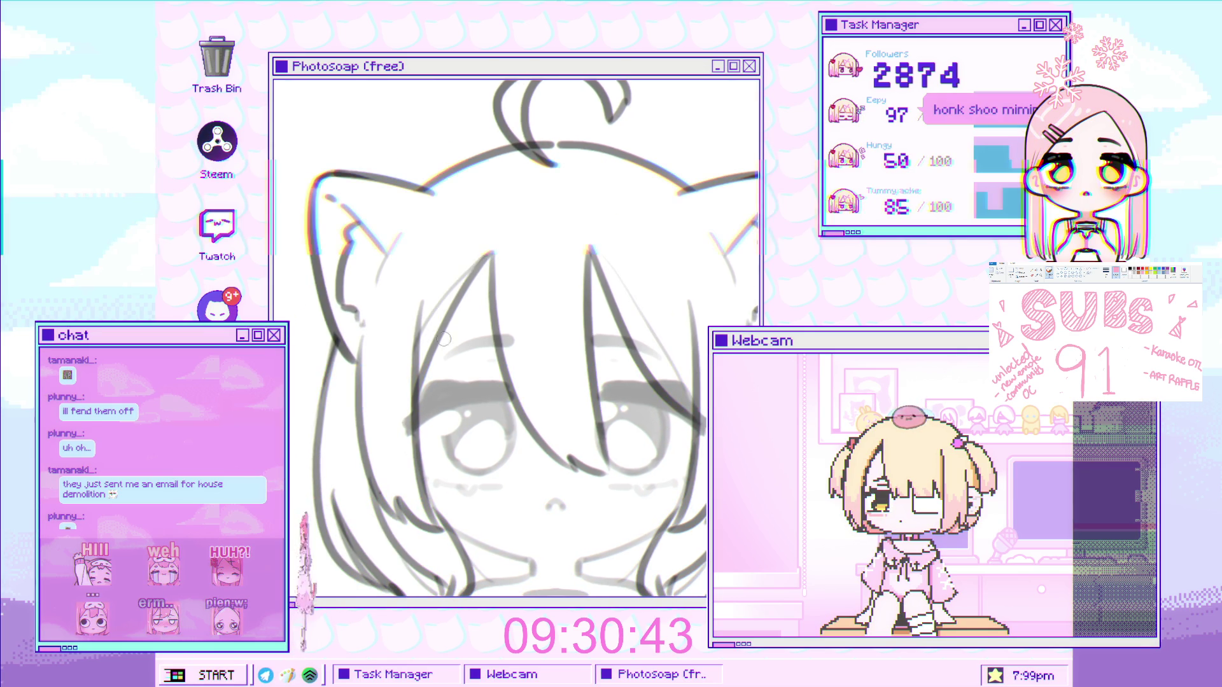
{"action": "left_click_drag", "start_coordinate": [480, 297], "coordinate": [485, 324]}
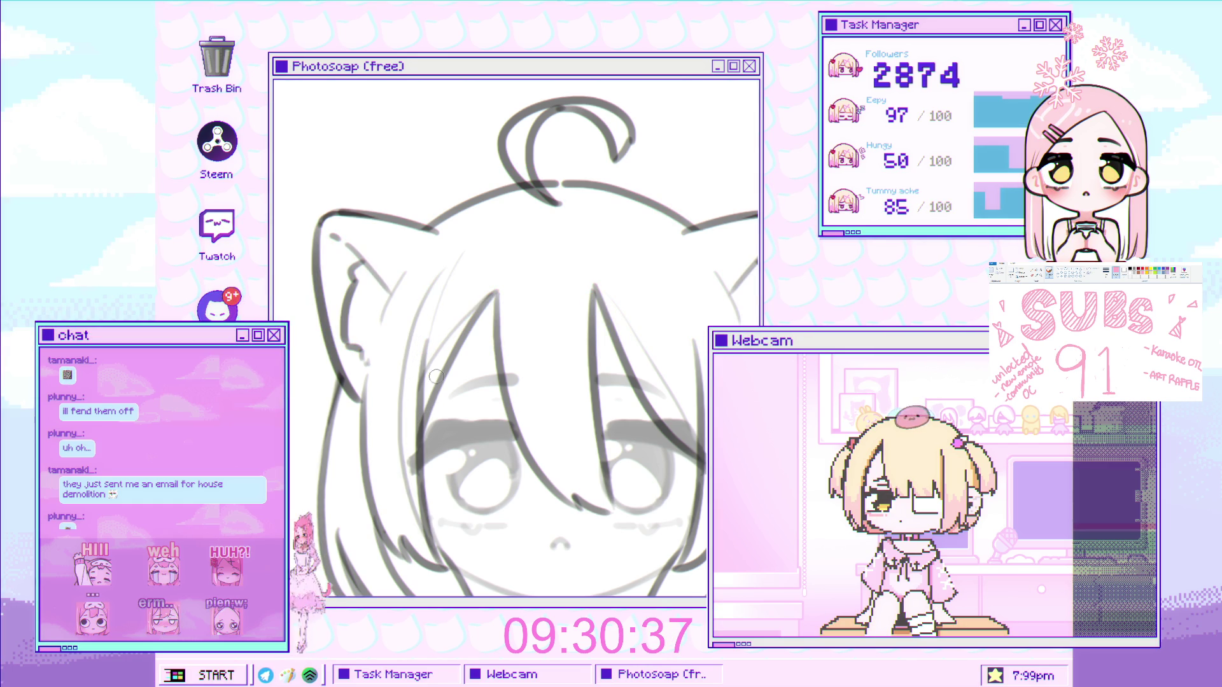
{"action": "left_click_drag", "start_coordinate": [482, 332], "coordinate": [412, 334]}
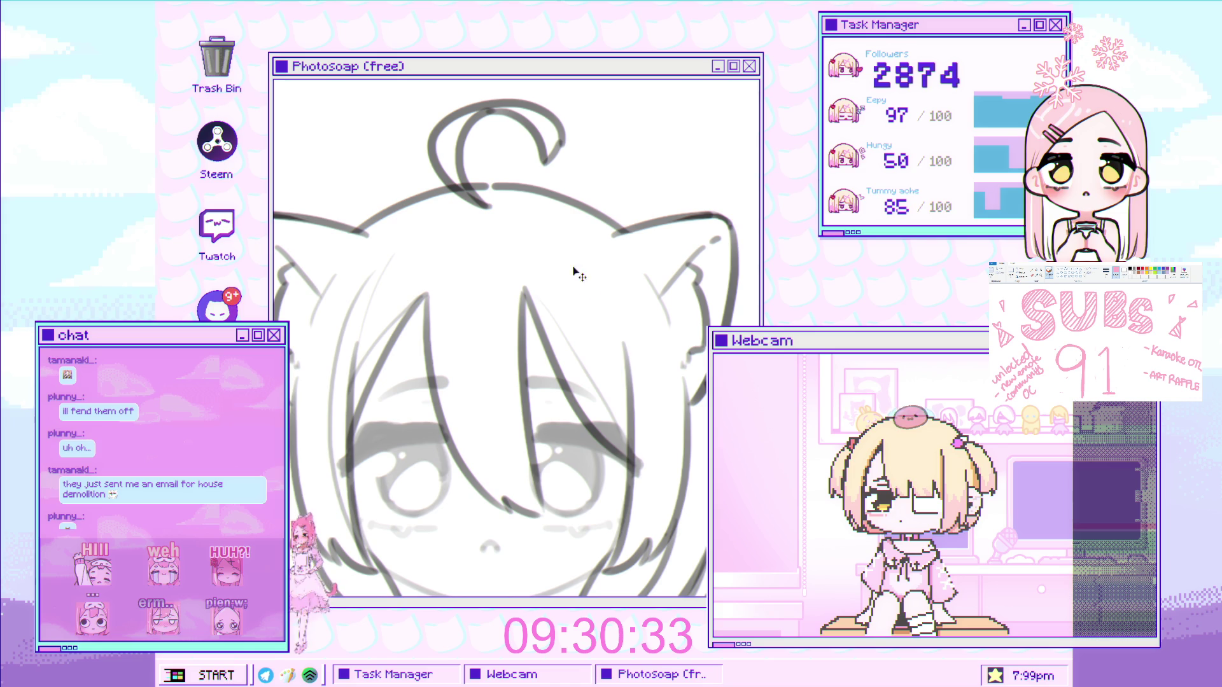
{"action": "left_click_drag", "start_coordinate": [570, 258], "coordinate": [644, 443]}
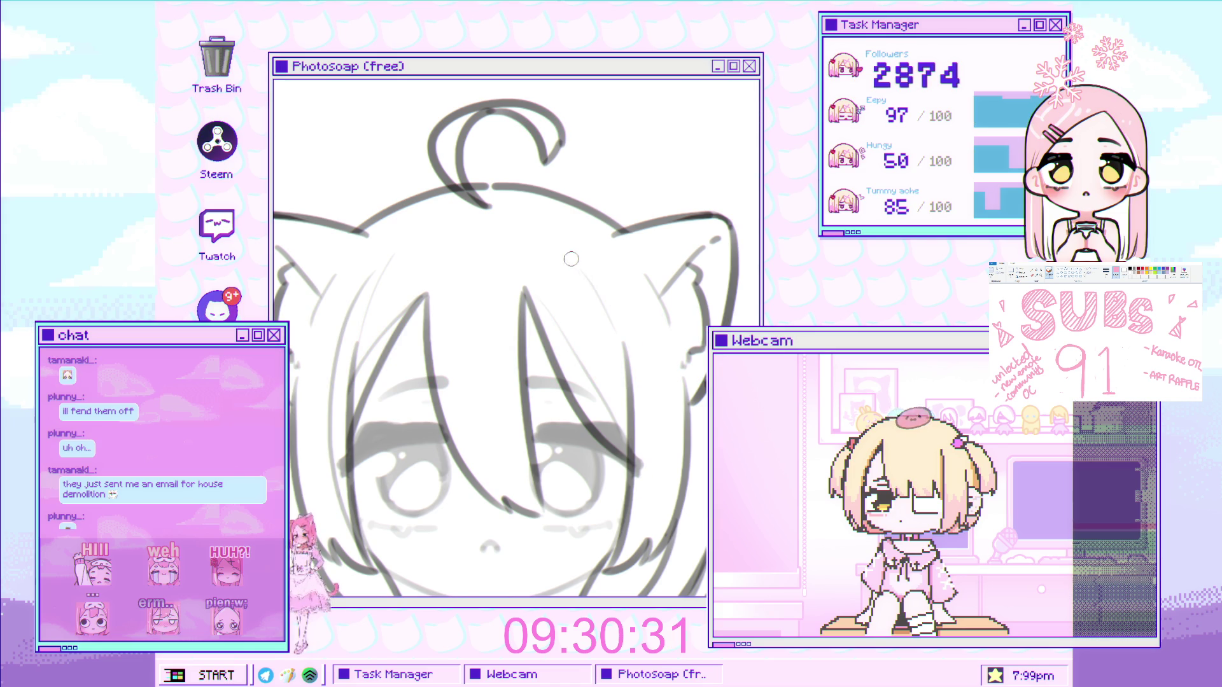
{"action": "key", "text": "ctrl+z"}
{"action": "left_click_drag", "start_coordinate": [572, 258], "coordinate": [643, 443]}
{"action": "key", "text": "ctrl+z"}
{"action": "scroll", "coordinate": [640, 492], "scroll_direction": "down", "scroll_amount": 3}
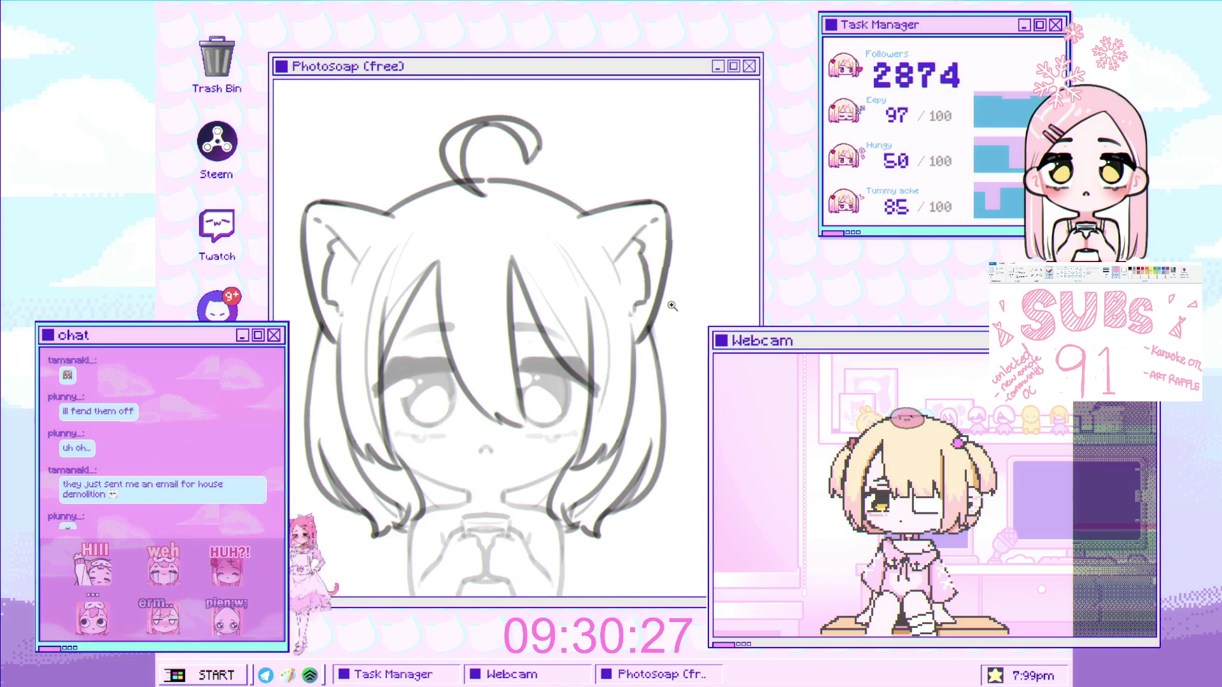
{"action": "mouse_move", "coordinate": [509, 318]}
{"action": "left_mouse_down"}
{"action": "mouse_move", "coordinate": [479, 172]}
{"action": "mouse_move", "coordinate": [396, 256]}
{"action": "left_mouse_up"}
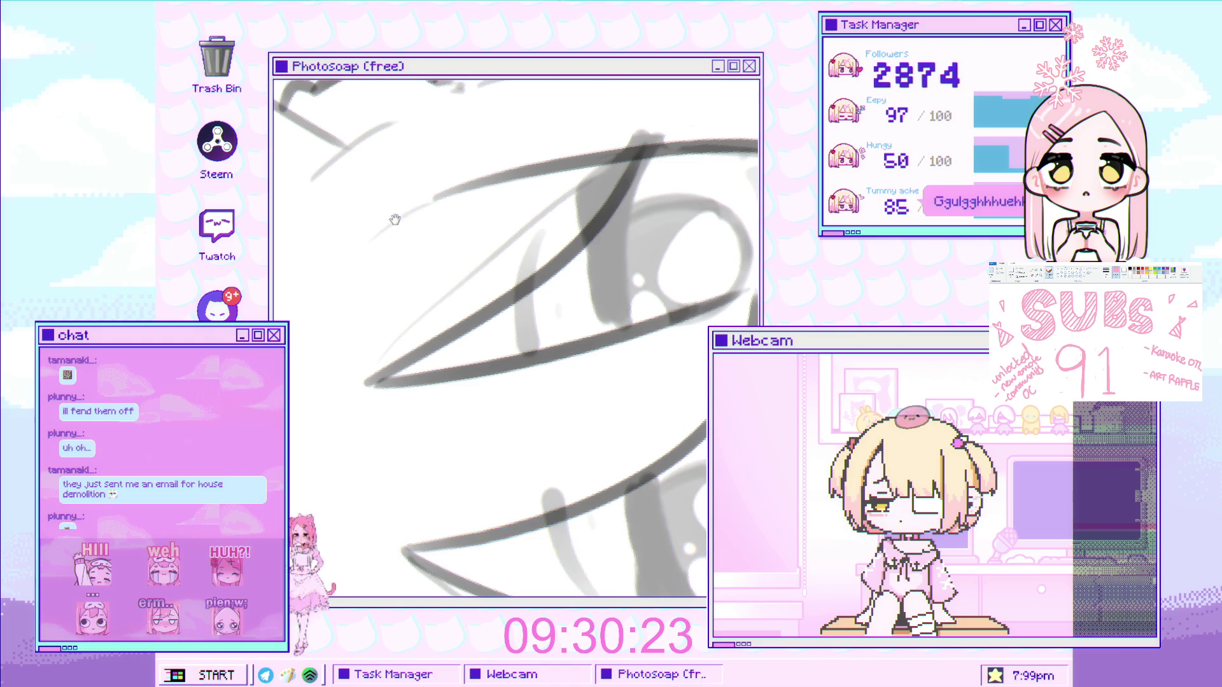
{"action": "left_click_drag", "start_coordinate": [400, 217], "coordinate": [369, 308]}
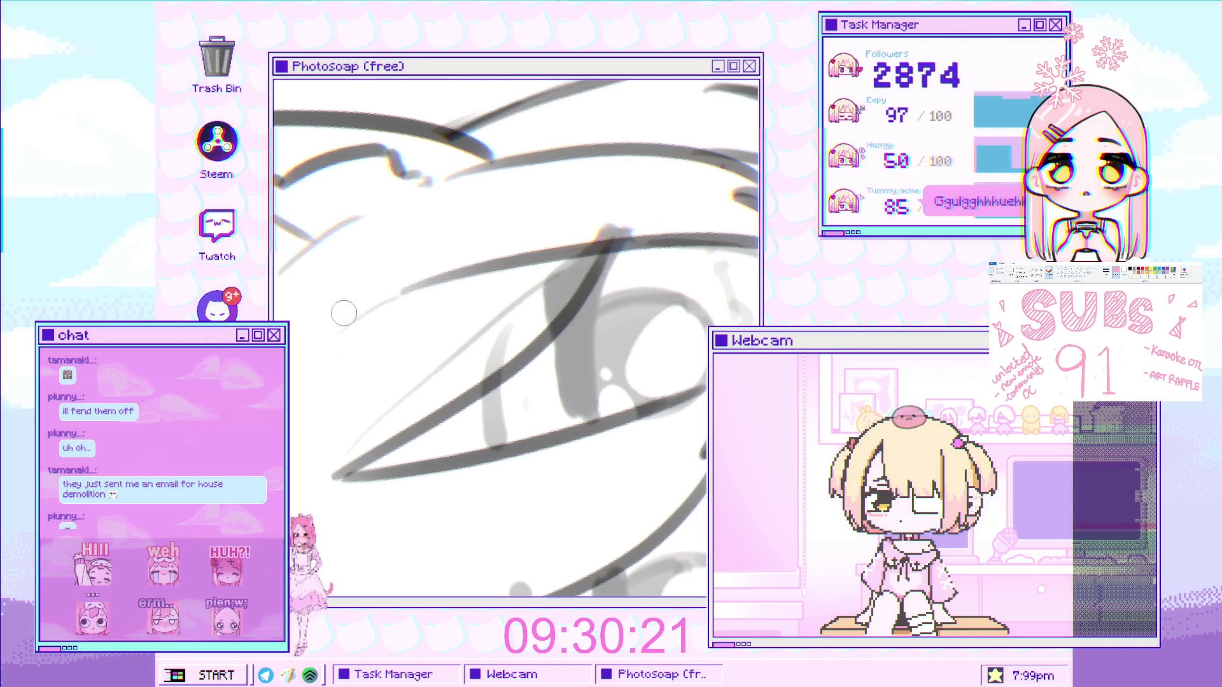
{"action": "left_click_drag", "start_coordinate": [729, 256], "coordinate": [691, 129]}
{"action": "scroll", "coordinate": [548, 161], "scroll_direction": "up", "scroll_amount": 3}
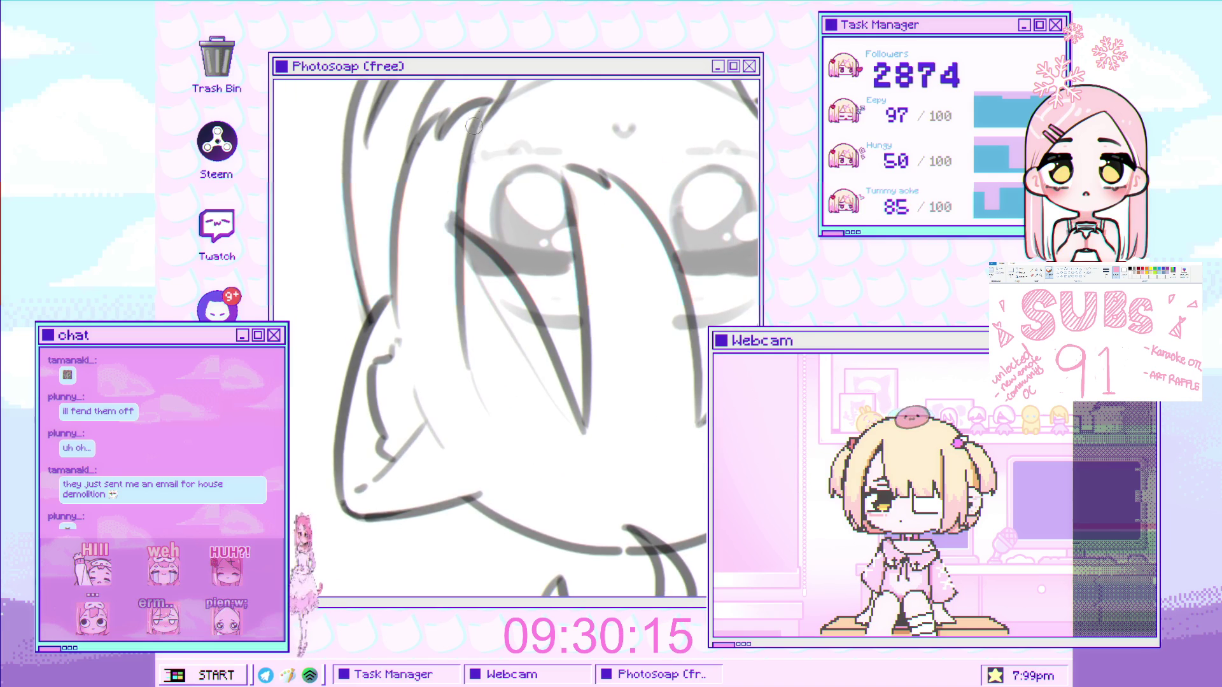
{"action": "scroll", "coordinate": [652, 214], "scroll_direction": "down", "scroll_amount": 5}
{"action": "mouse_move", "coordinate": [652, 214]}
{"action": "left_mouse_down"}
{"action": "mouse_move", "coordinate": [636, 267]}
{"action": "mouse_move", "coordinate": [604, 299]}
{"action": "mouse_move", "coordinate": [536, 312]}
{"action": "left_mouse_up"}
{"action": "scroll", "coordinate": [536, 312], "scroll_direction": "up", "scroll_amount": 4}
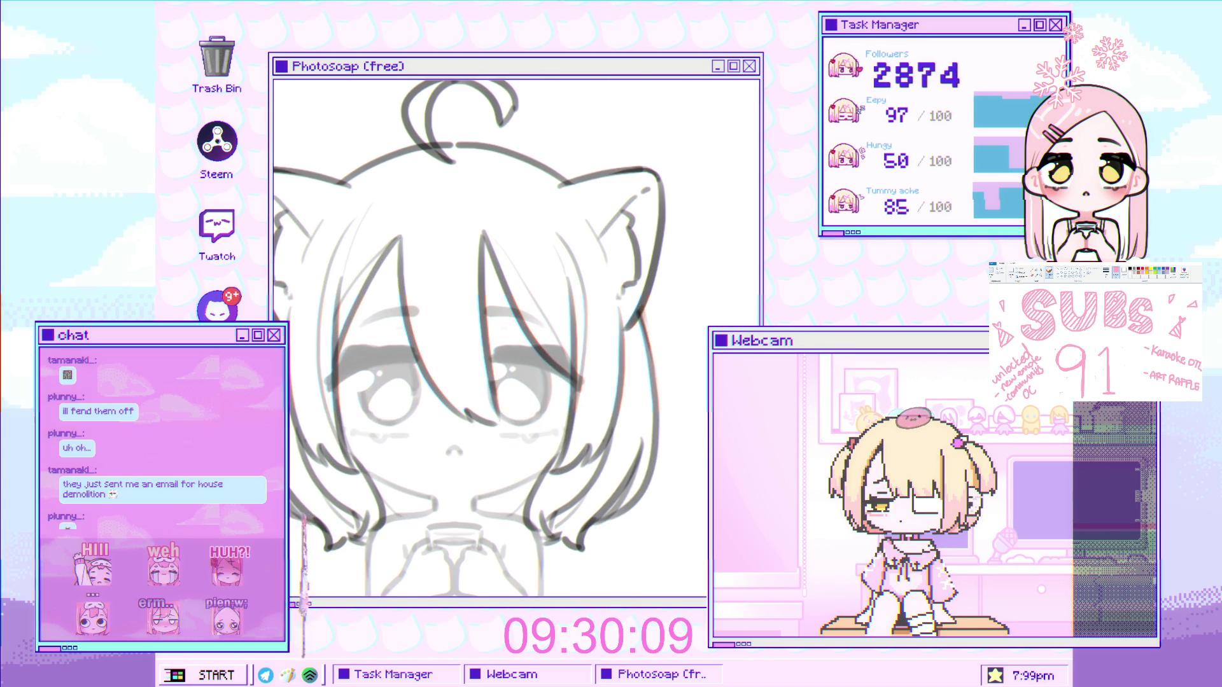
{"action": "scroll", "coordinate": [341, 320], "scroll_direction": "up", "scroll_amount": 2}
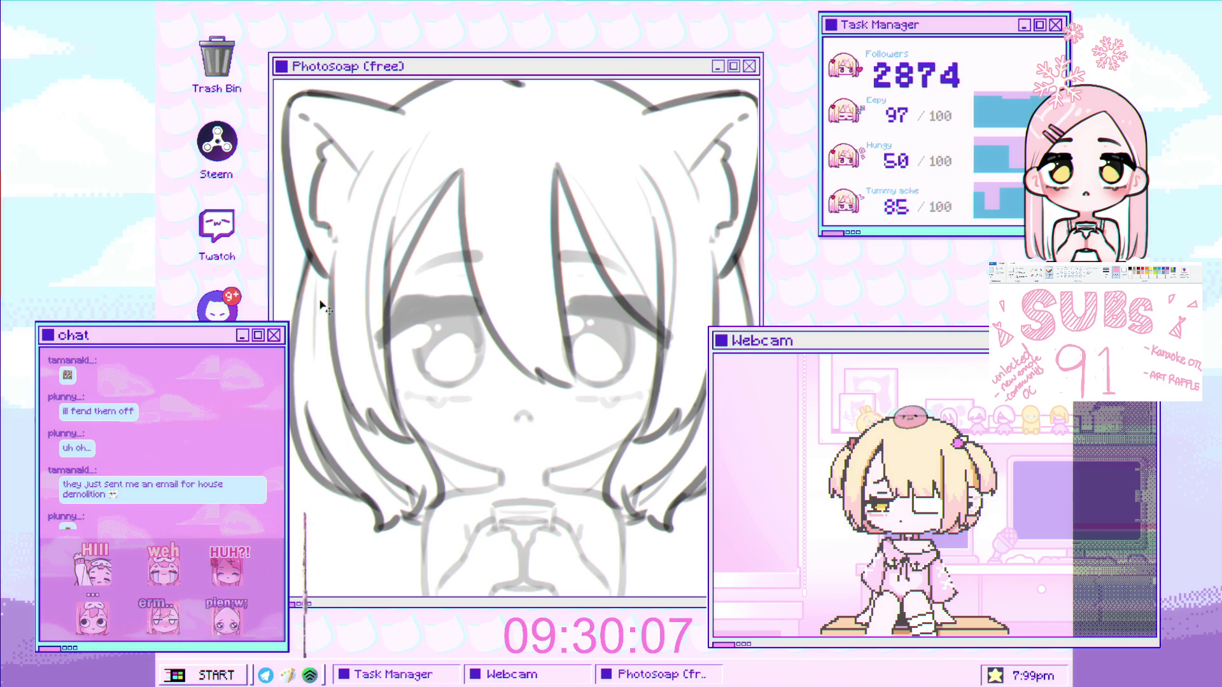
{"action": "left_click_drag", "start_coordinate": [678, 310], "coordinate": [600, 294]}
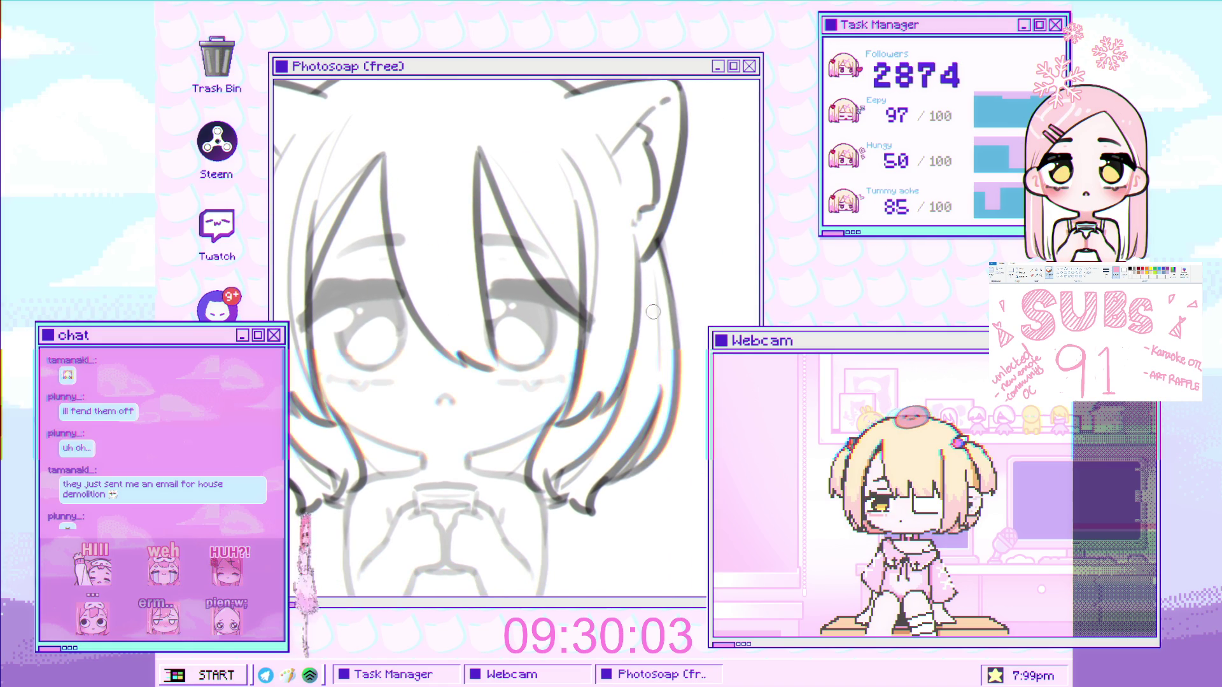
{"action": "scroll", "coordinate": [654, 323], "scroll_direction": "down", "scroll_amount": 3}
{"action": "scroll", "coordinate": [685, 346], "scroll_direction": "up", "scroll_amount": 3}
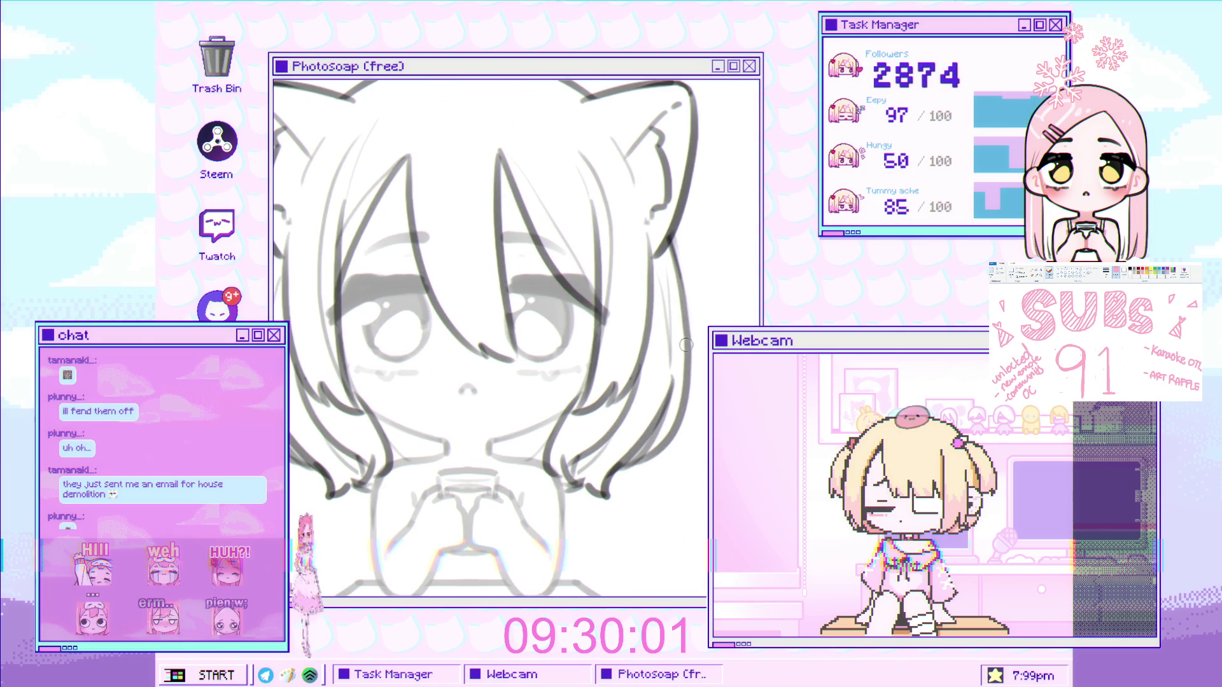
{"action": "scroll", "coordinate": [670, 372], "scroll_direction": "down", "scroll_amount": 3}
{"action": "scroll", "coordinate": [596, 187], "scroll_direction": "up", "scroll_amount": 1}
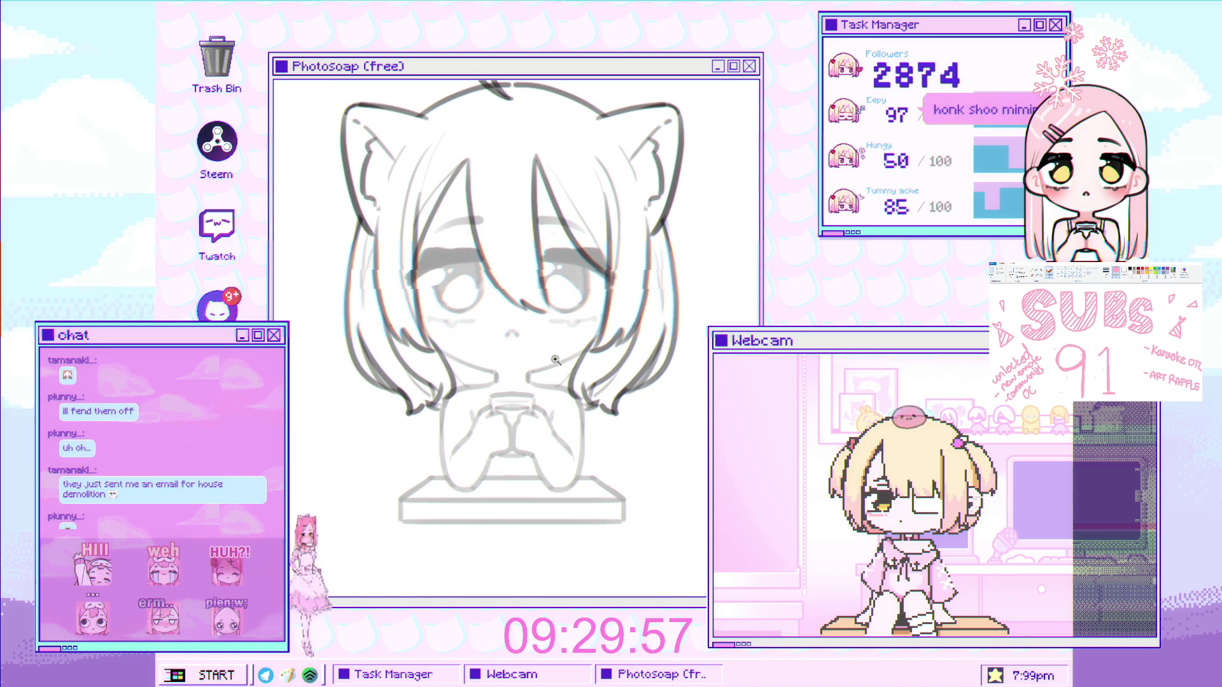
{"action": "scroll", "coordinate": [549, 351], "scroll_direction": "up", "scroll_amount": 2}
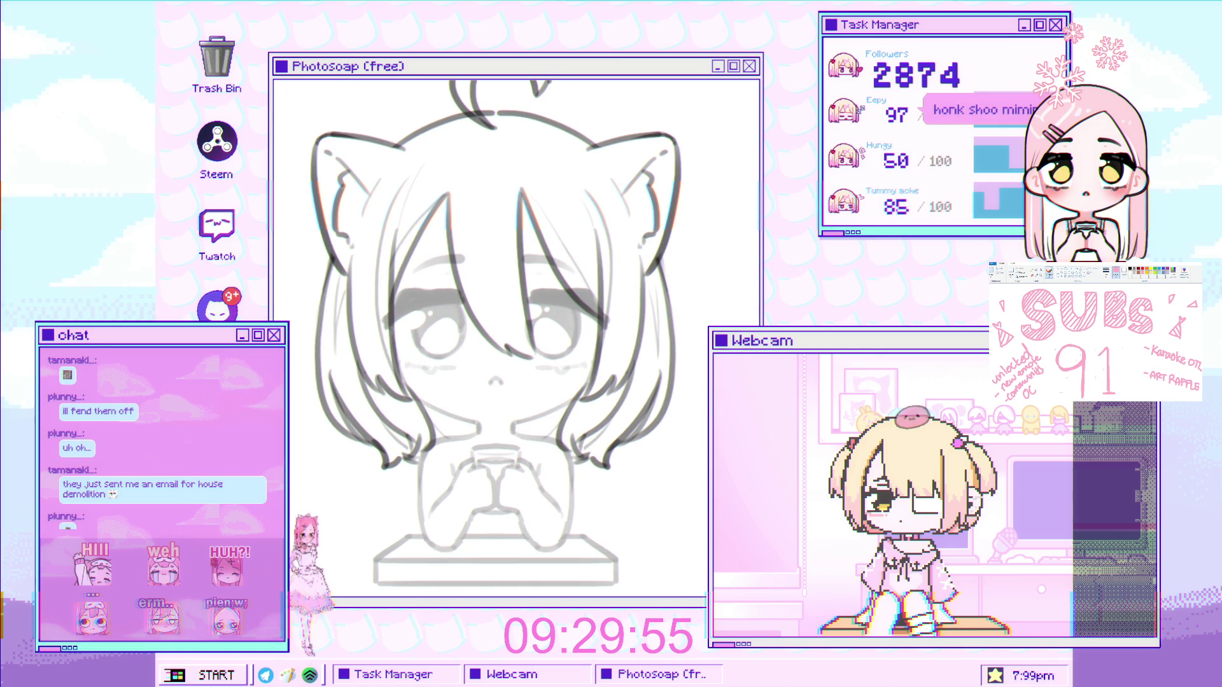
{"action": "scroll", "coordinate": [539, 121], "scroll_direction": "up", "scroll_amount": 2}
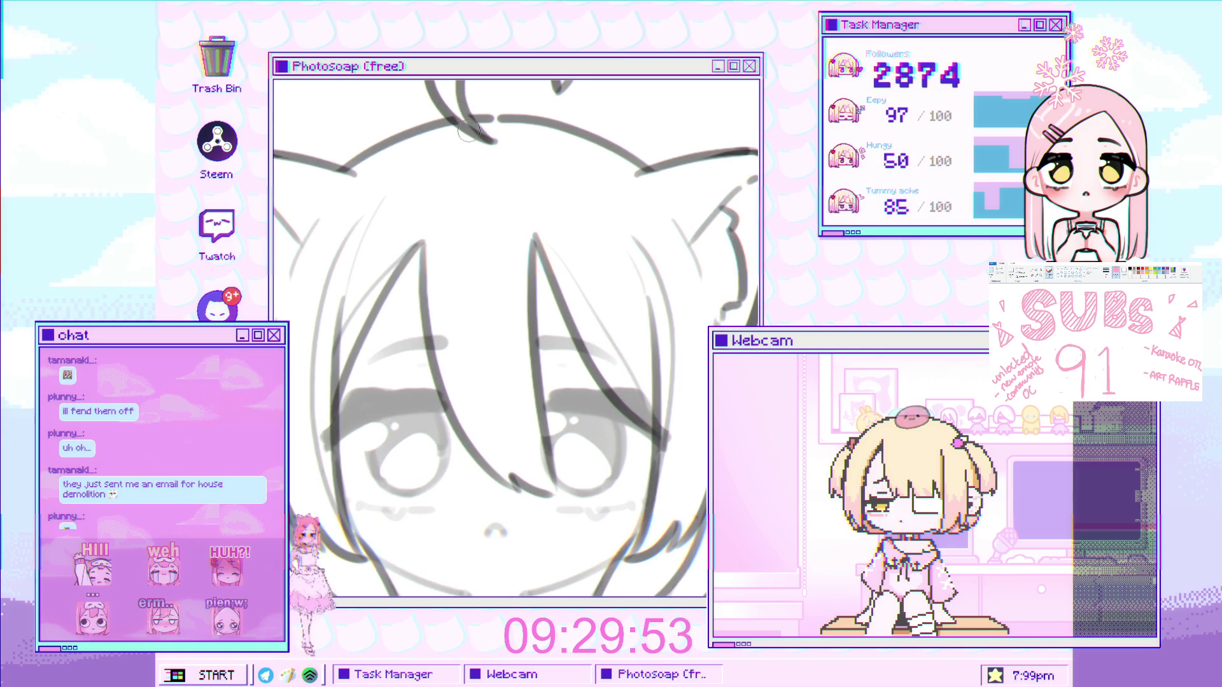
{"action": "scroll", "coordinate": [465, 126], "scroll_direction": "down", "scroll_amount": 3}
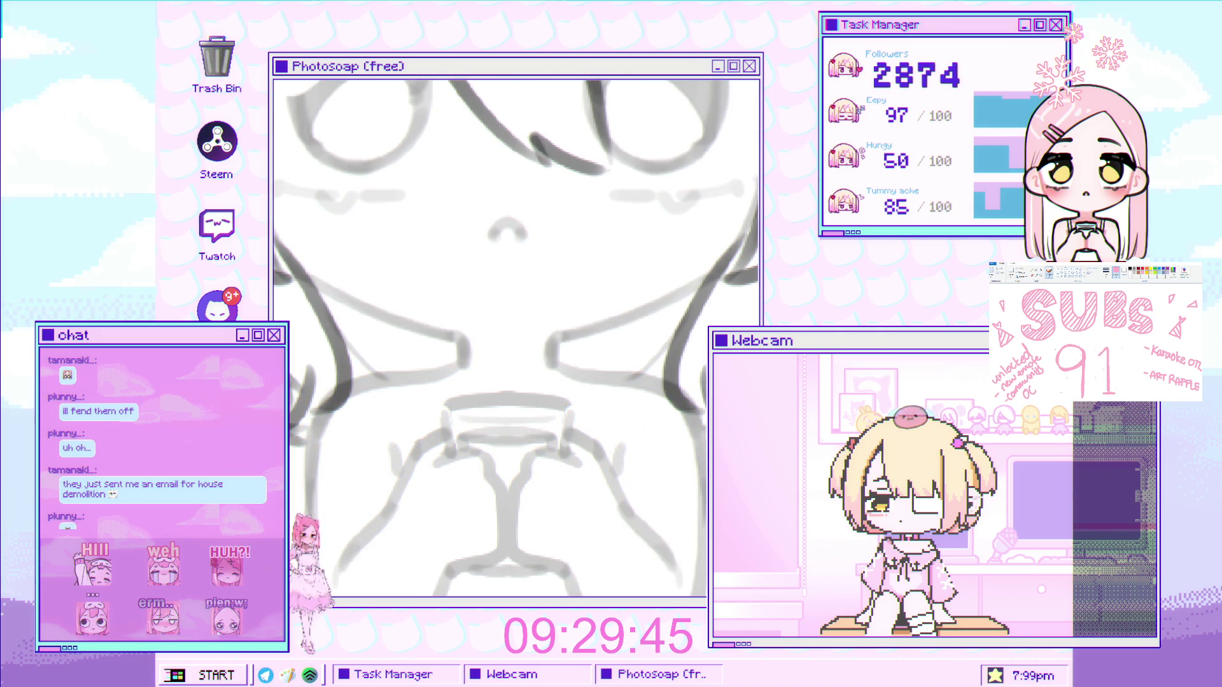
{"action": "left_click_drag", "start_coordinate": [452, 352], "coordinate": [568, 359]}
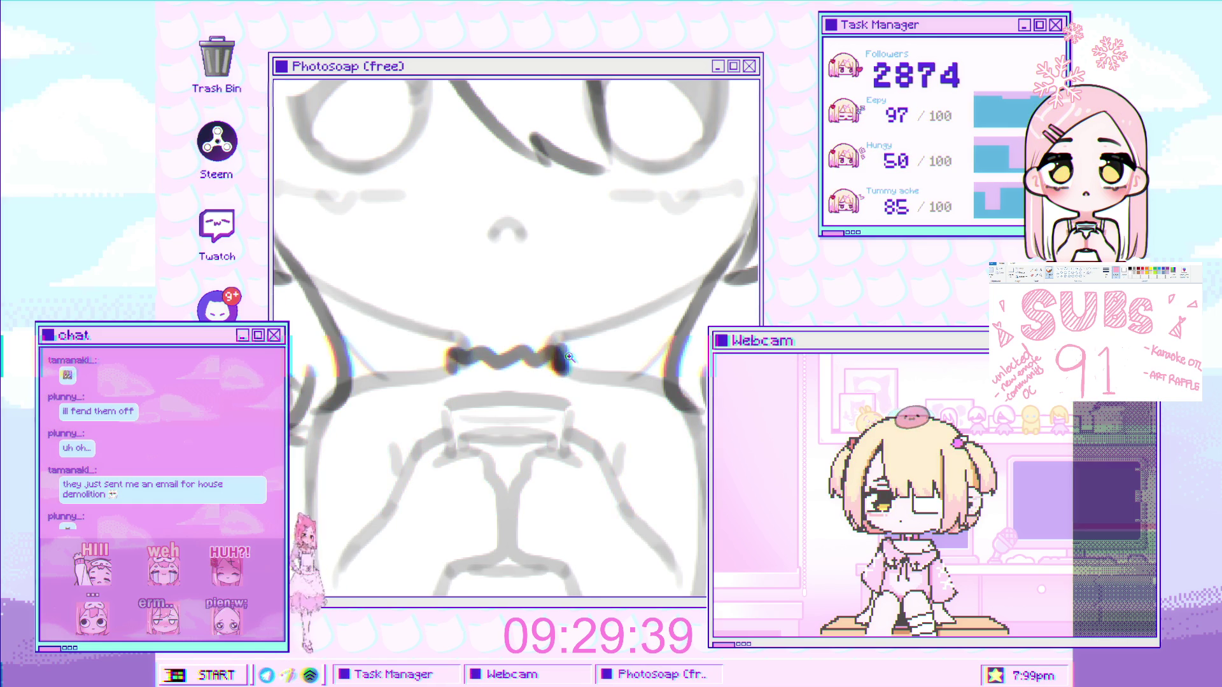
Draw the wavy collar band and small round charm at the neck, redrawing the band line once
{"action": "scroll", "coordinate": [561, 348], "scroll_direction": "down", "scroll_amount": 2}
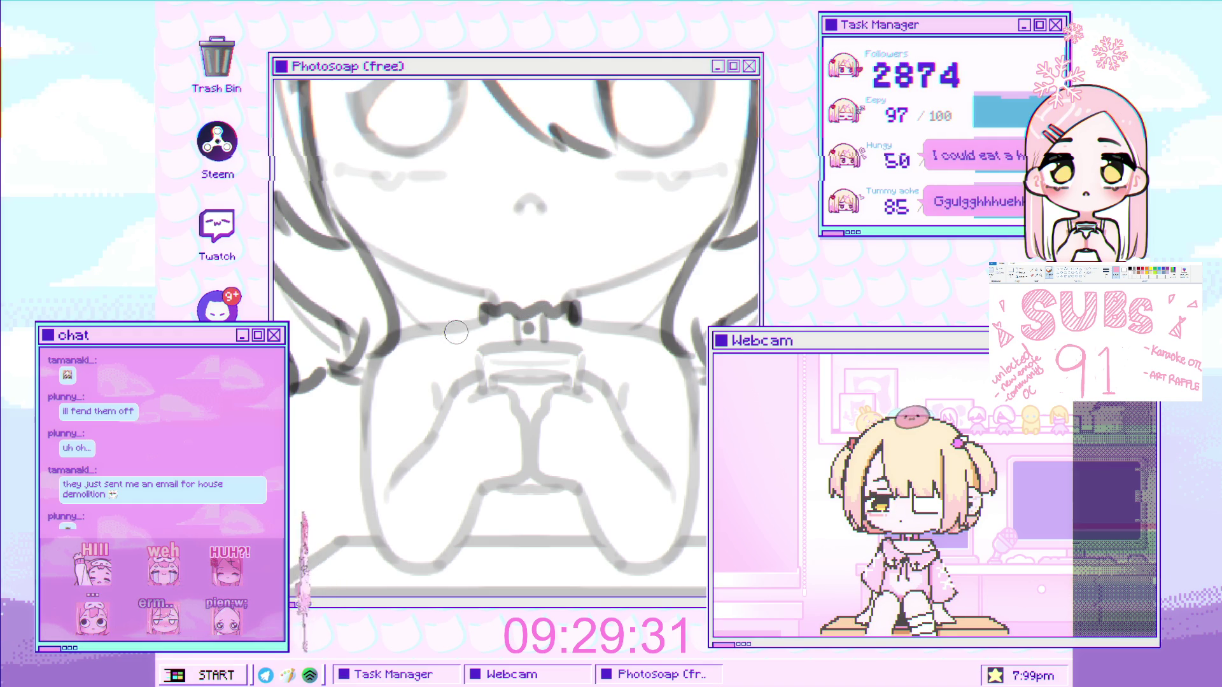
{"action": "left_click_drag", "start_coordinate": [556, 334], "coordinate": [604, 326]}
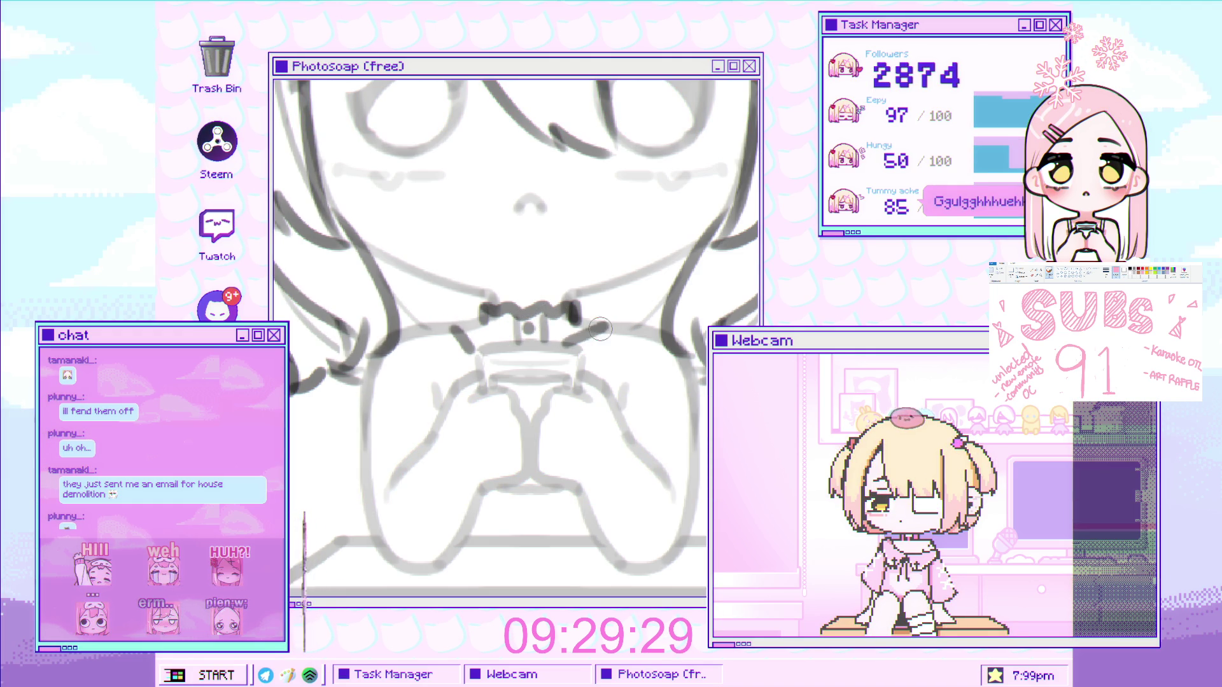
{"action": "left_click_drag", "start_coordinate": [468, 320], "coordinate": [500, 345]}
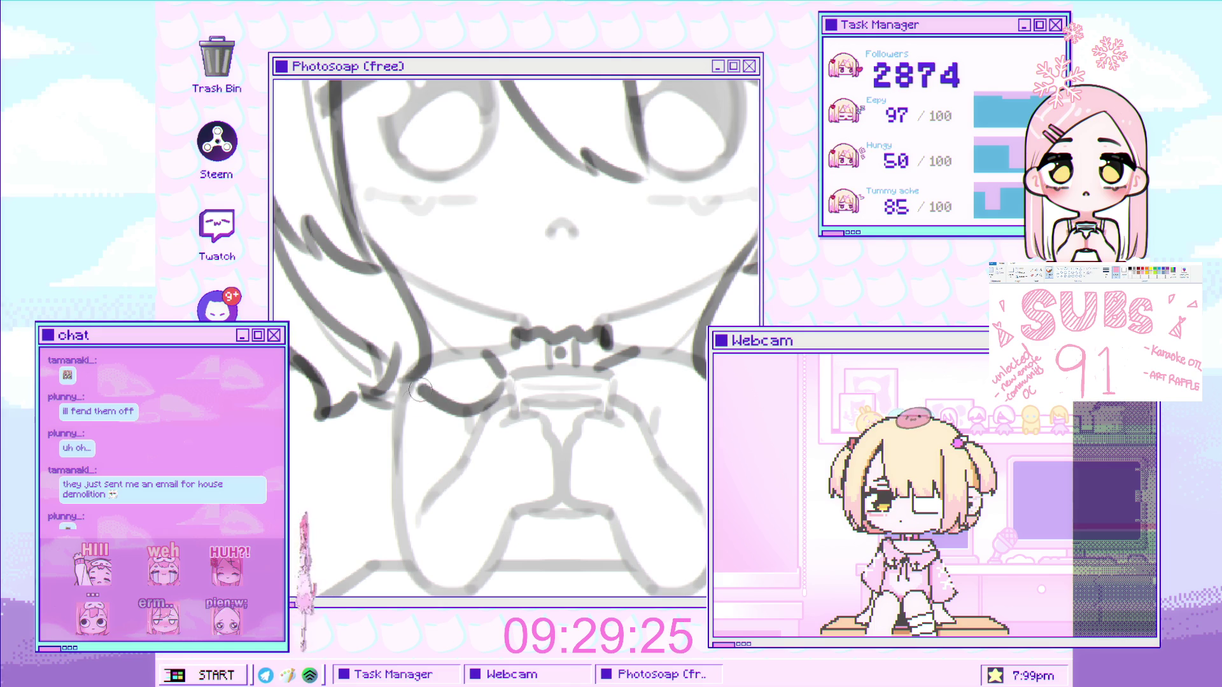
{"action": "left_click_drag", "start_coordinate": [559, 414], "coordinate": [467, 385]}
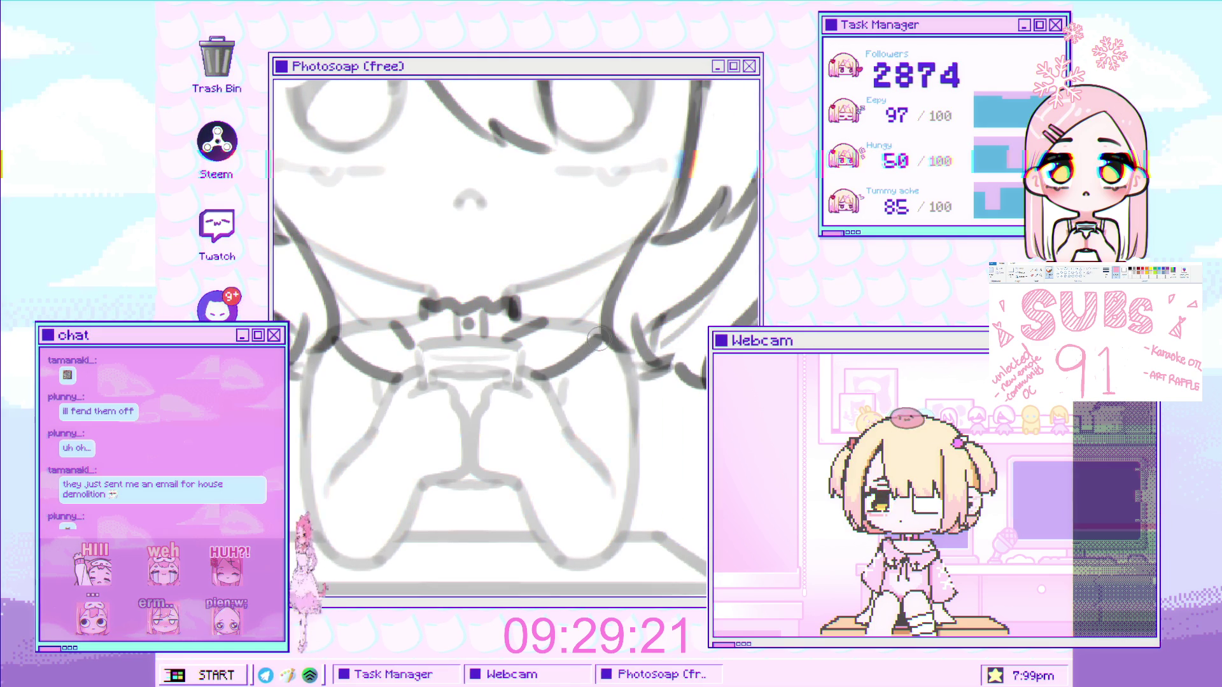
{"action": "key", "text": "ctrl+z"}
{"action": "left_click_drag", "start_coordinate": [535, 377], "coordinate": [598, 353]}
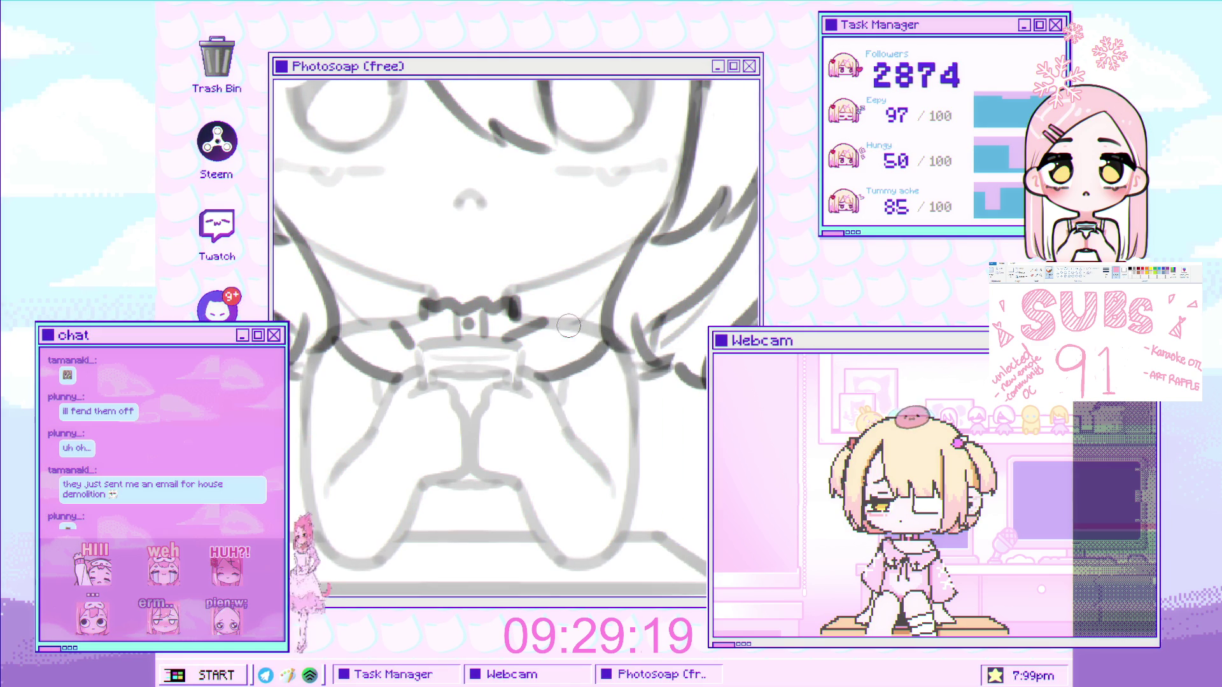
{"action": "scroll", "coordinate": [570, 326], "scroll_direction": "down", "scroll_amount": 5}
{"action": "scroll", "coordinate": [564, 333], "scroll_direction": "up", "scroll_amount": 5}
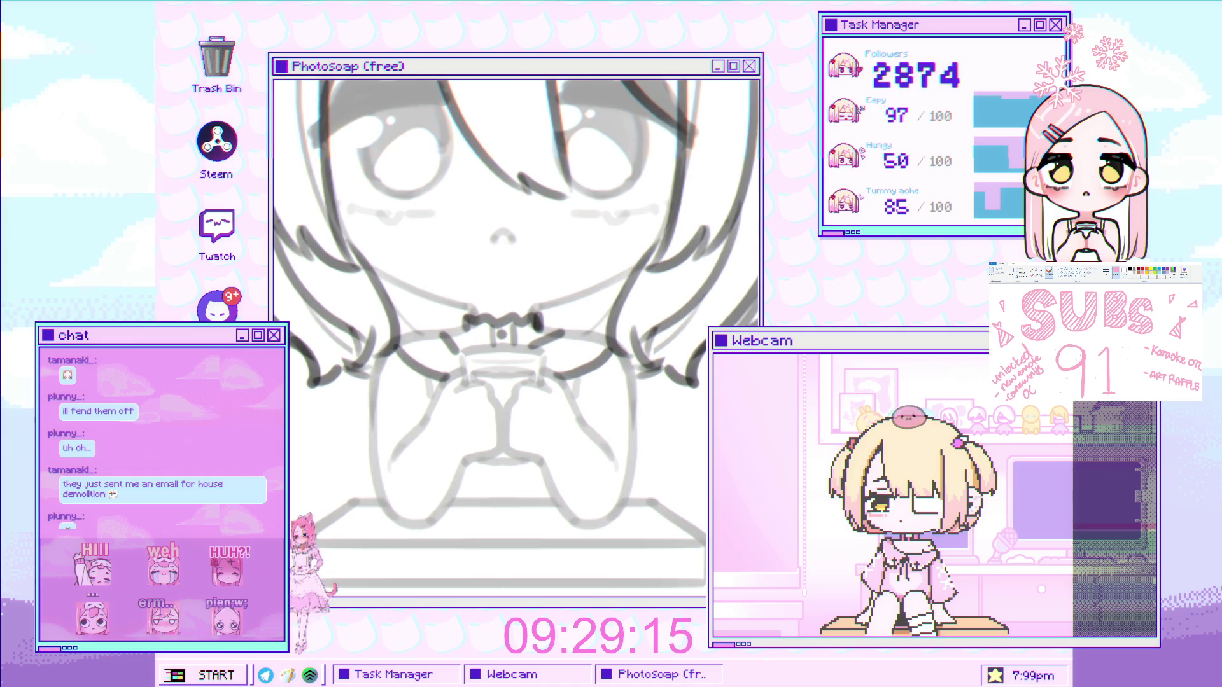
{"action": "scroll", "coordinate": [515, 334], "scroll_direction": "down", "scroll_amount": 2}
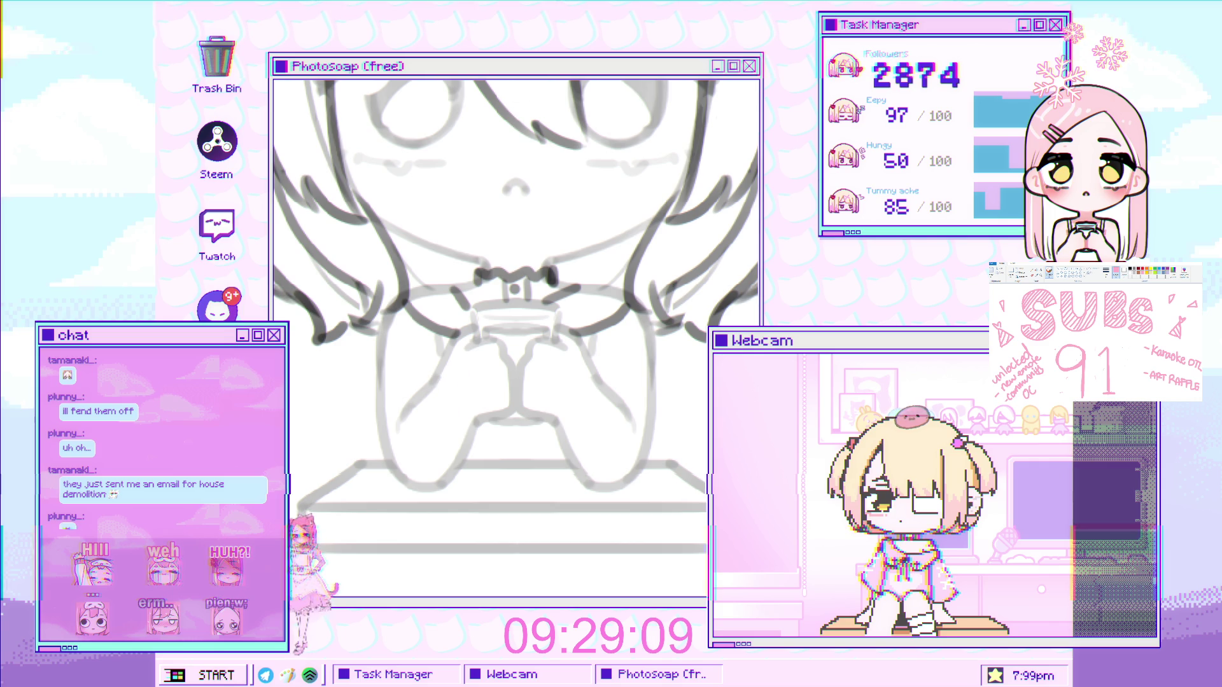
{"action": "scroll", "coordinate": [437, 376], "scroll_direction": "up", "scroll_amount": 1}
Ink mirrored ruffle lines along both wrist cuffs, undoing a too-short bottom edge
{"action": "mouse_move", "coordinate": [439, 360]}
{"action": "left_mouse_down"}
{"action": "mouse_move", "coordinate": [432, 387]}
{"action": "mouse_move", "coordinate": [502, 478]}
{"action": "mouse_move", "coordinate": [507, 469]}
{"action": "left_mouse_up"}
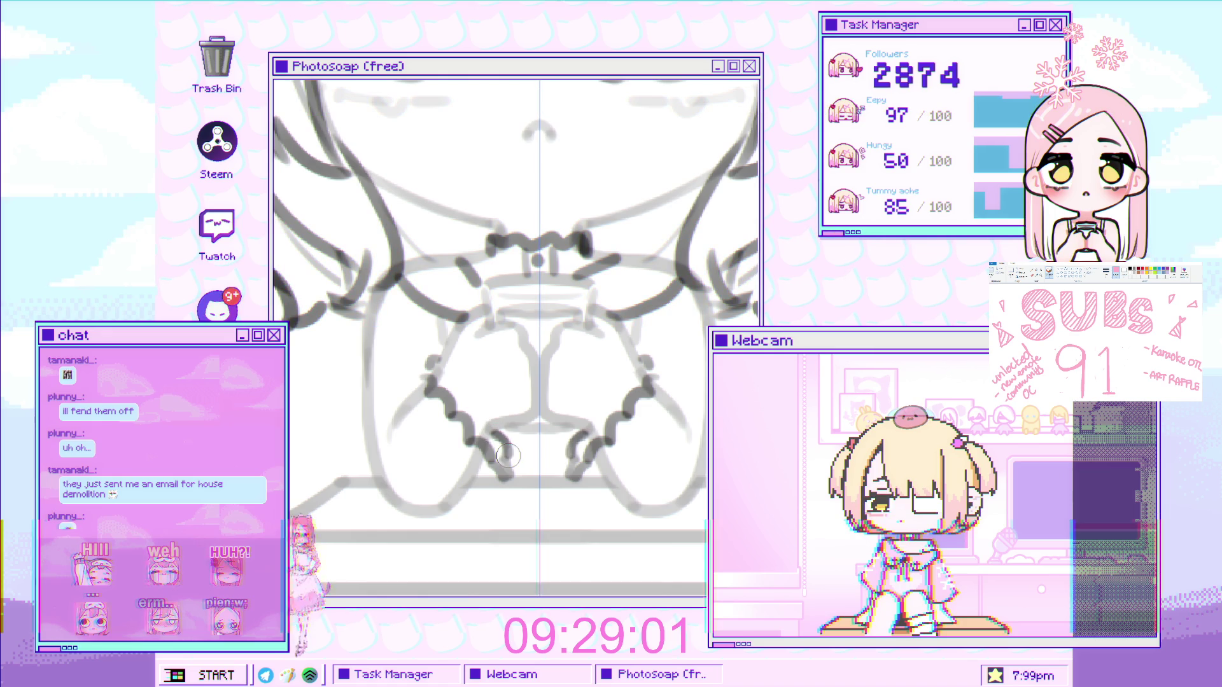
{"action": "left_click_drag", "start_coordinate": [514, 471], "coordinate": [561, 445]}
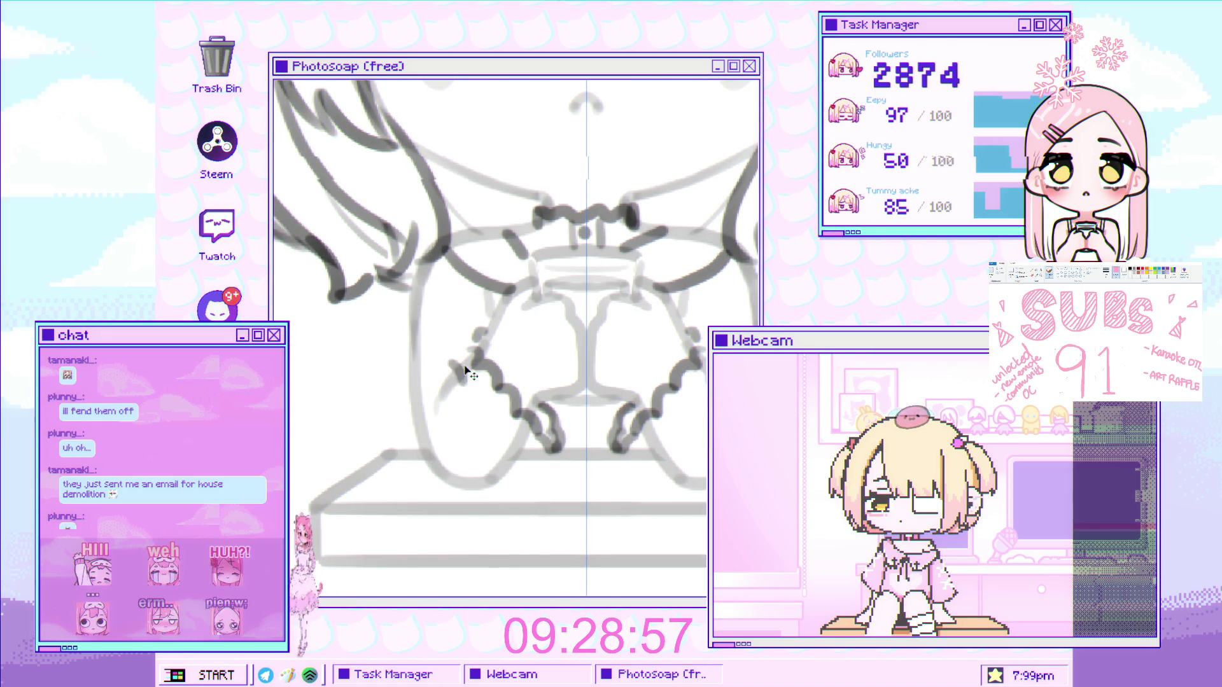
{"action": "left_click_drag", "start_coordinate": [457, 376], "coordinate": [563, 507]}
{"action": "left_click_drag", "start_coordinate": [563, 447], "coordinate": [558, 502]}
{"action": "left_click_drag", "start_coordinate": [519, 452], "coordinate": [496, 430]}
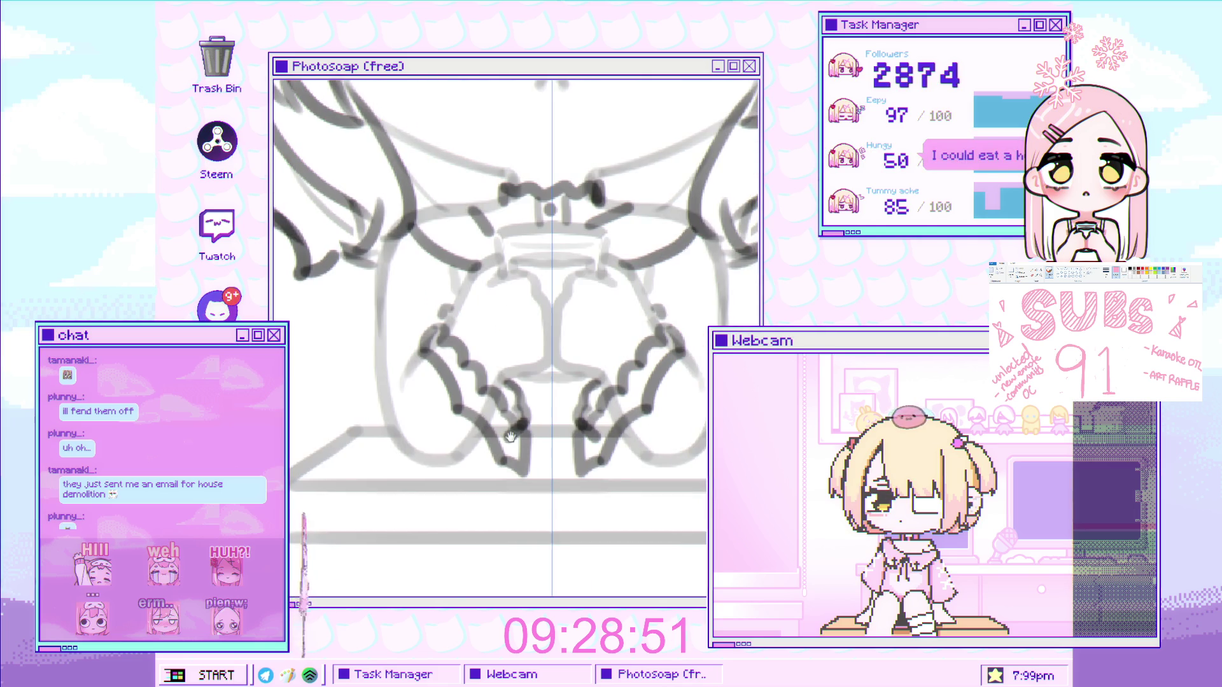
{"action": "left_click_drag", "start_coordinate": [576, 483], "coordinate": [675, 462]}
{"action": "key", "text": "ctrl+z"}
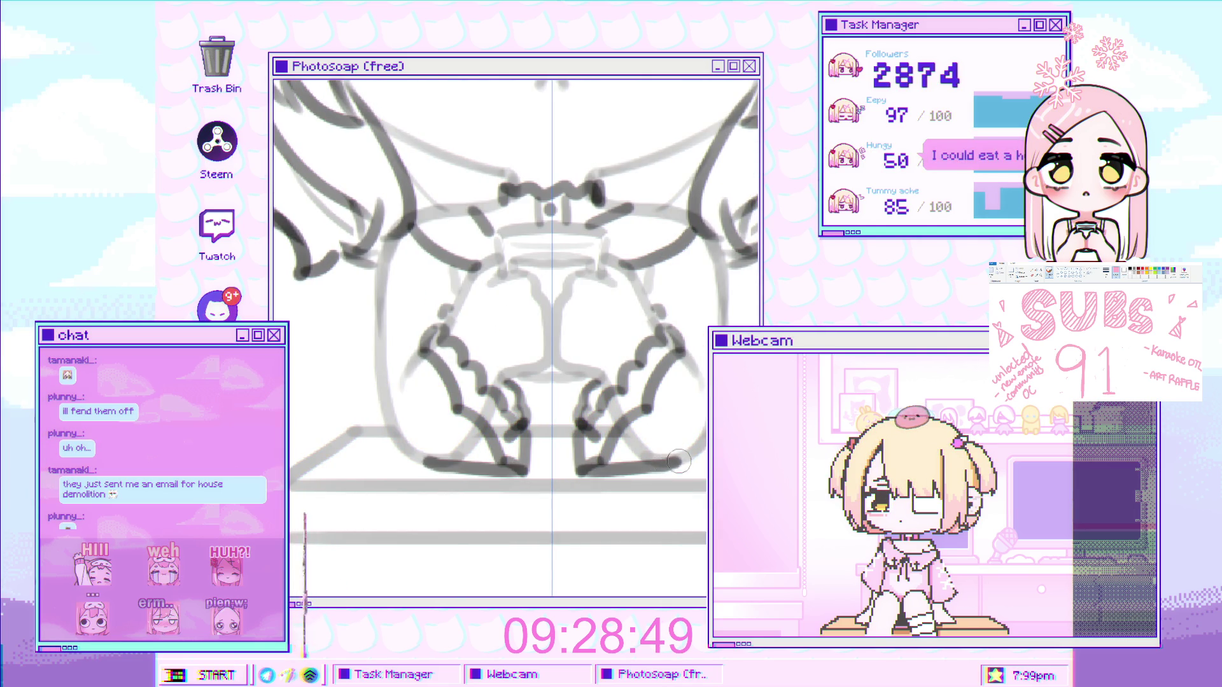
Zoom in and out to check the inked ruffled cuffs
{"action": "scroll", "coordinate": [534, 327], "scroll_direction": "down", "scroll_amount": 3}
{"action": "scroll", "coordinate": [533, 328], "scroll_direction": "up", "scroll_amount": 4}
{"action": "scroll", "coordinate": [534, 328], "scroll_direction": "down", "scroll_amount": 2}
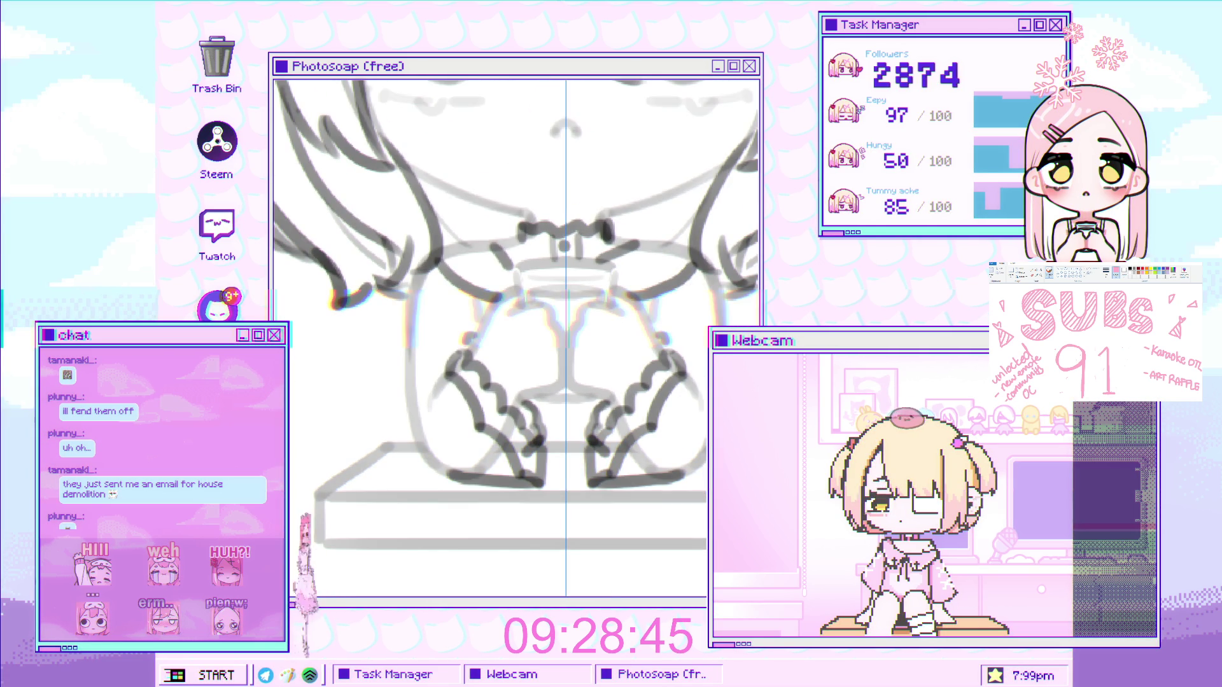
{"action": "scroll", "coordinate": [534, 327], "scroll_direction": "up", "scroll_amount": 3}
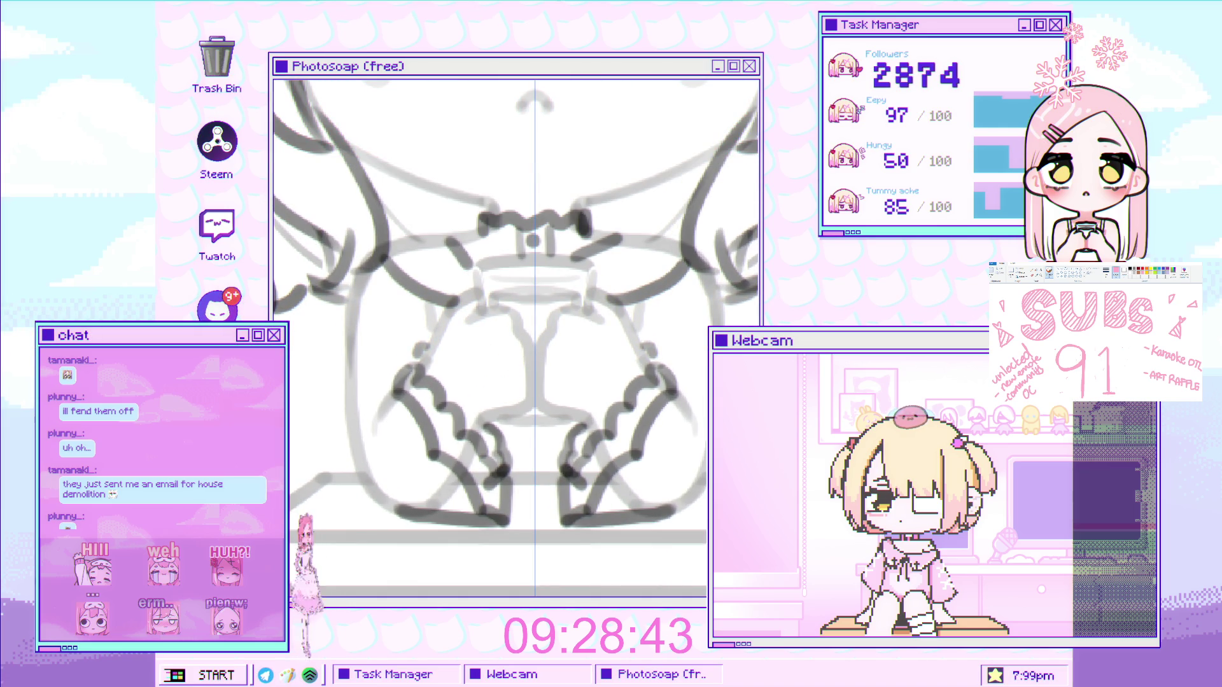
{"action": "scroll", "coordinate": [484, 437], "scroll_direction": "down", "scroll_amount": 2}
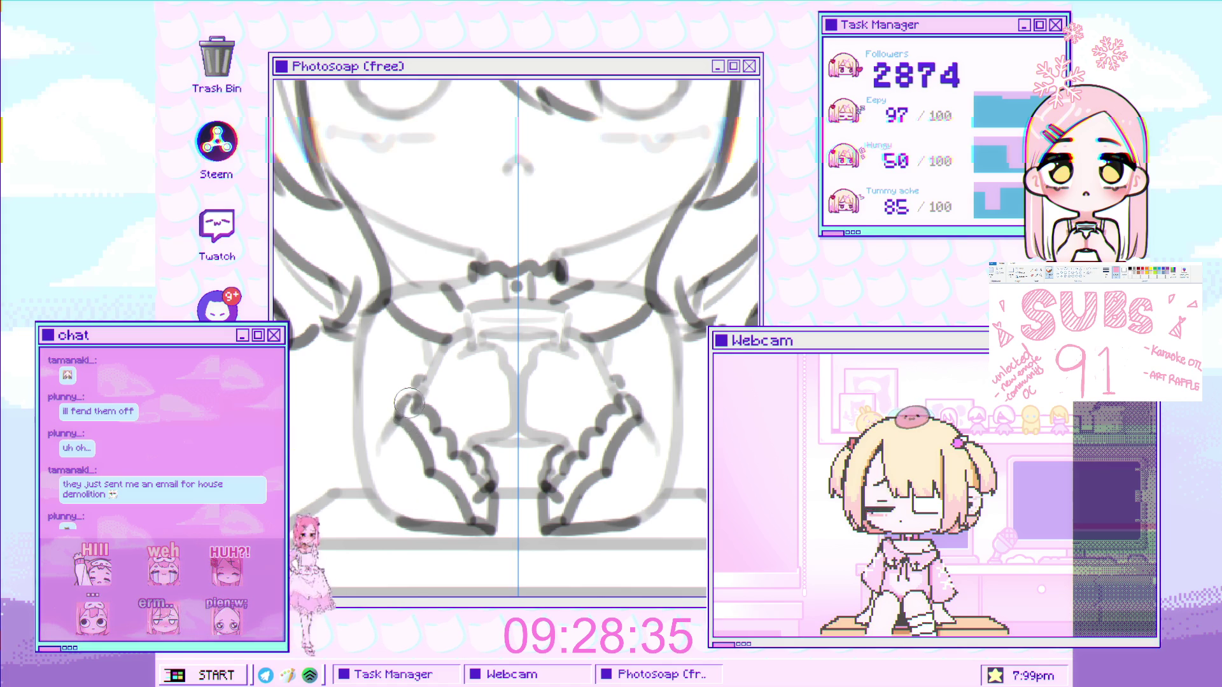
{"action": "scroll", "coordinate": [413, 415], "scroll_direction": "down", "scroll_amount": 5}
{"action": "scroll", "coordinate": [407, 439], "scroll_direction": "up", "scroll_amount": 5}
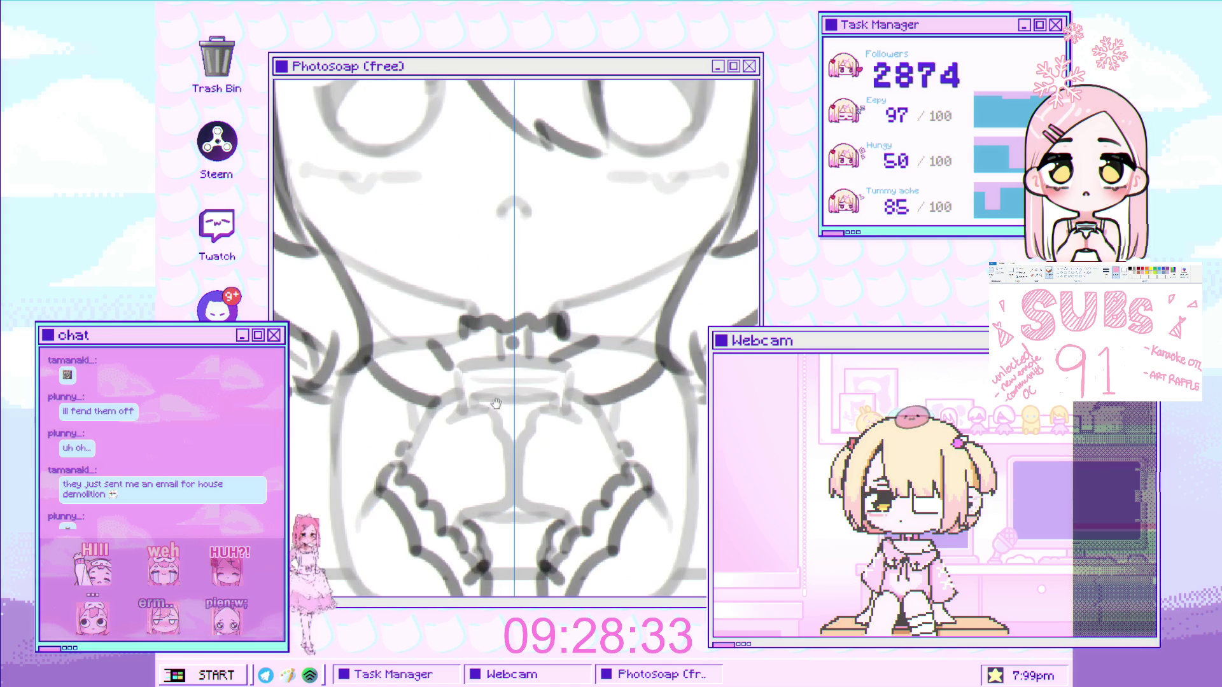
{"action": "scroll", "coordinate": [406, 445], "scroll_direction": "down", "scroll_amount": 5}
{"action": "scroll", "coordinate": [425, 416], "scroll_direction": "up", "scroll_amount": 5}
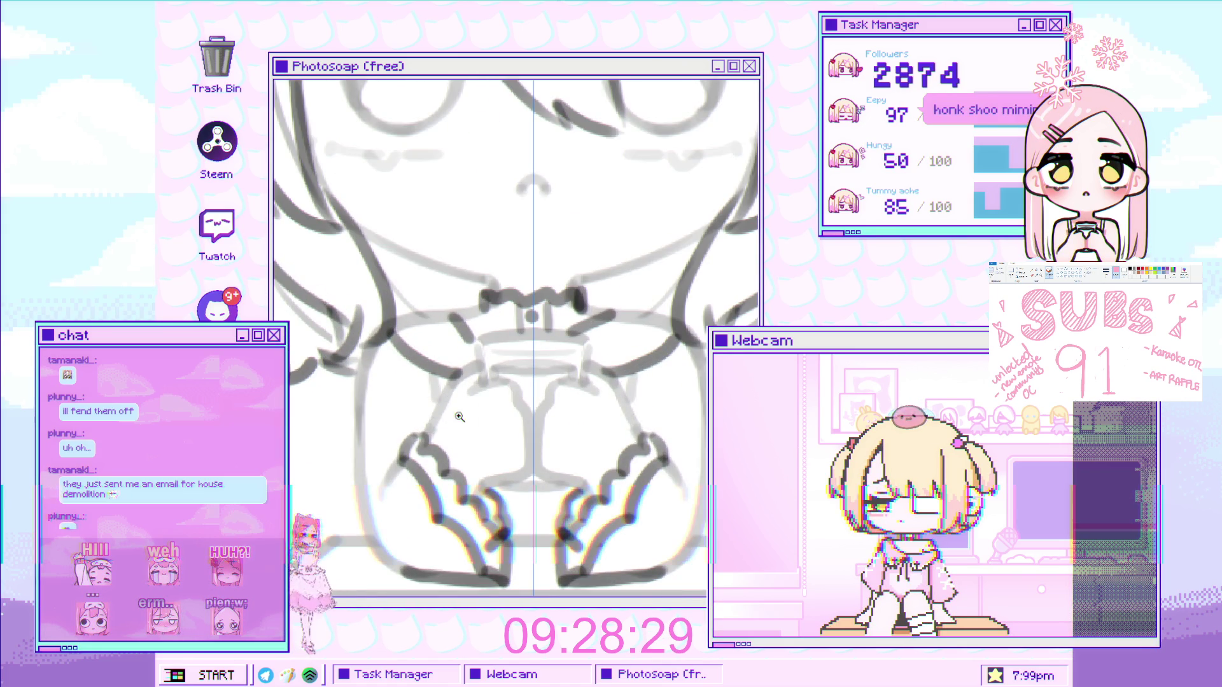
{"action": "scroll", "coordinate": [427, 416], "scroll_direction": "down", "scroll_amount": 5}
{"action": "scroll", "coordinate": [518, 389], "scroll_direction": "up", "scroll_amount": 3}
{"action": "scroll", "coordinate": [529, 363], "scroll_direction": "down", "scroll_amount": 4}
{"action": "scroll", "coordinate": [539, 334], "scroll_direction": "up", "scroll_amount": 1}
{"action": "scroll", "coordinate": [540, 334], "scroll_direction": "up", "scroll_amount": 3}
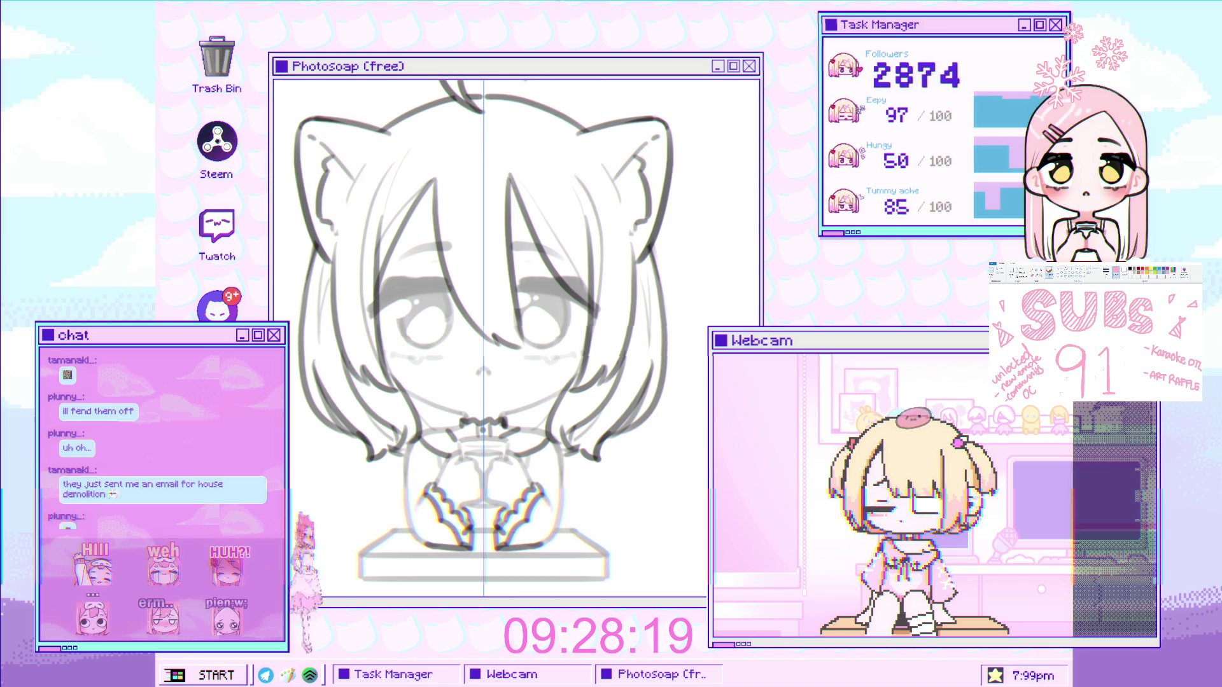
Zoom out and back in to view the clean line art without the grey sketch or mirror guide
{"action": "scroll", "coordinate": [557, 244], "scroll_direction": "down", "scroll_amount": 3}
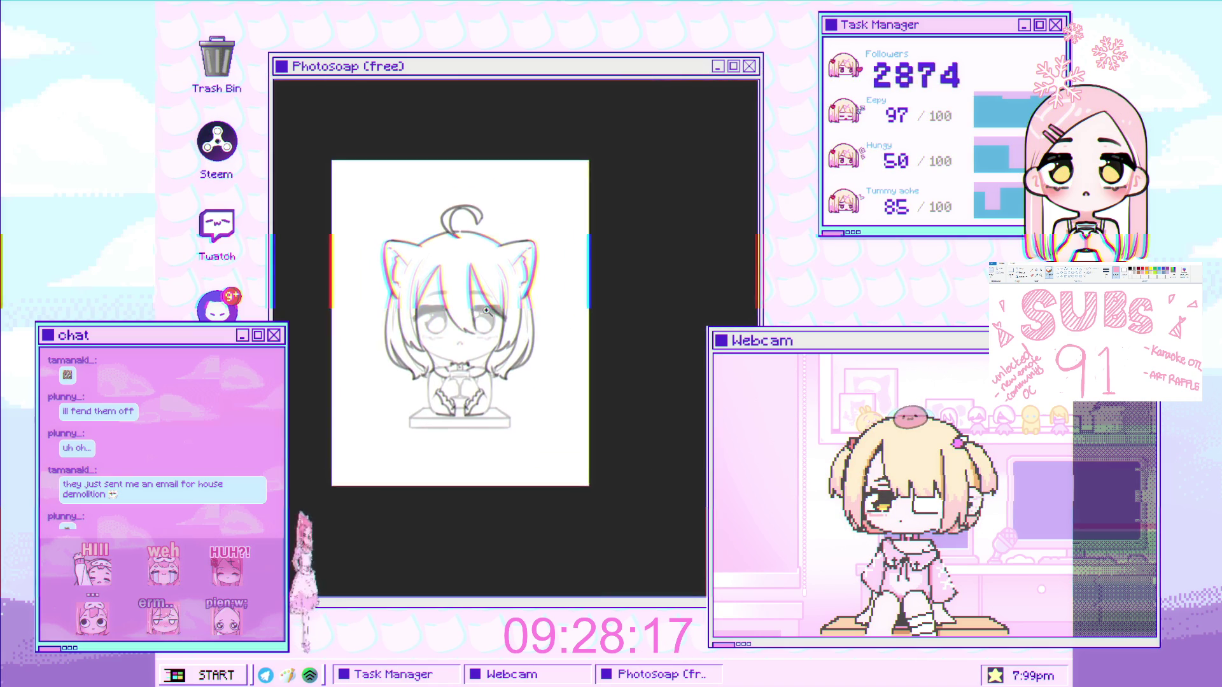
{"action": "scroll", "coordinate": [557, 243], "scroll_direction": "up", "scroll_amount": 2}
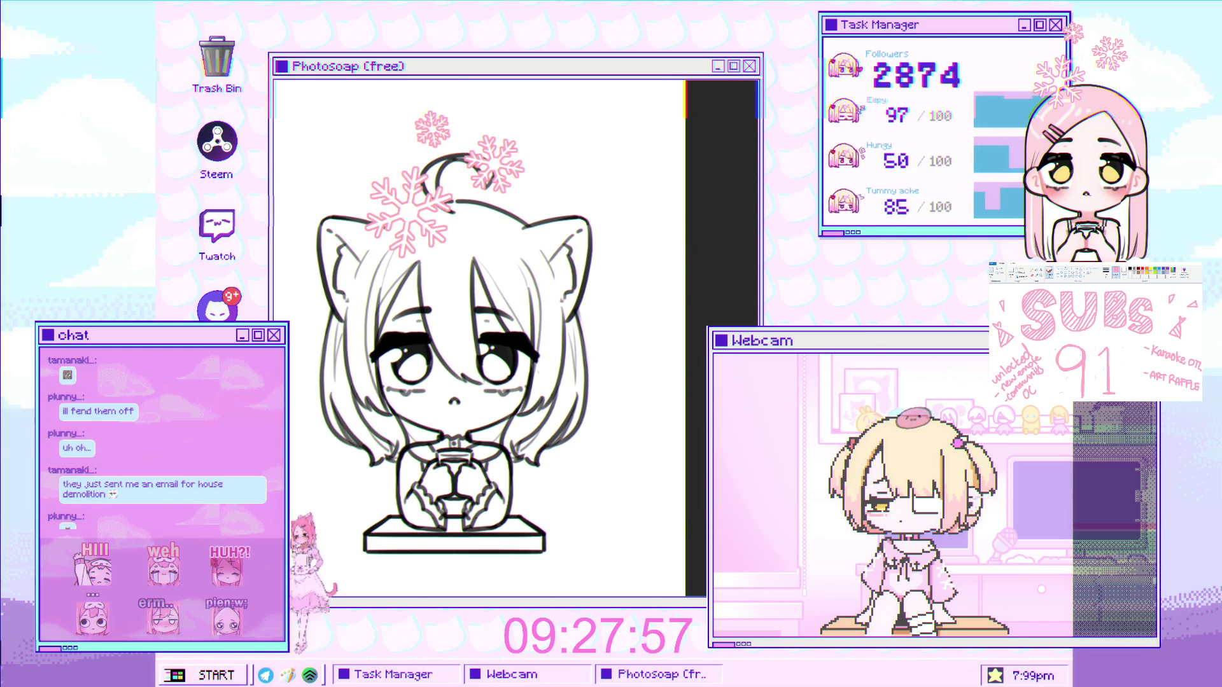
{"action": "scroll", "coordinate": [647, 279], "scroll_direction": "down", "scroll_amount": 2}
{"action": "scroll", "coordinate": [647, 279], "scroll_direction": "up", "scroll_amount": 2}
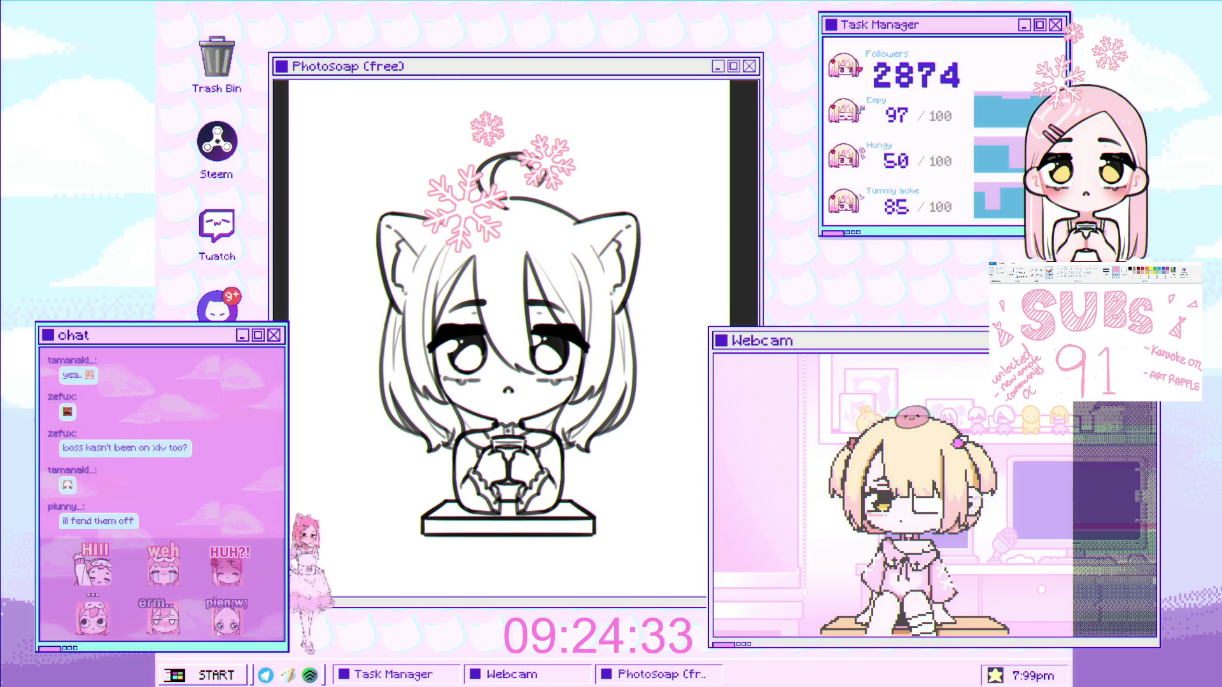
Zoom around to inspect the bare head outline with face, hands, cup and box
{"action": "scroll", "coordinate": [543, 334], "scroll_direction": "down", "scroll_amount": 1}
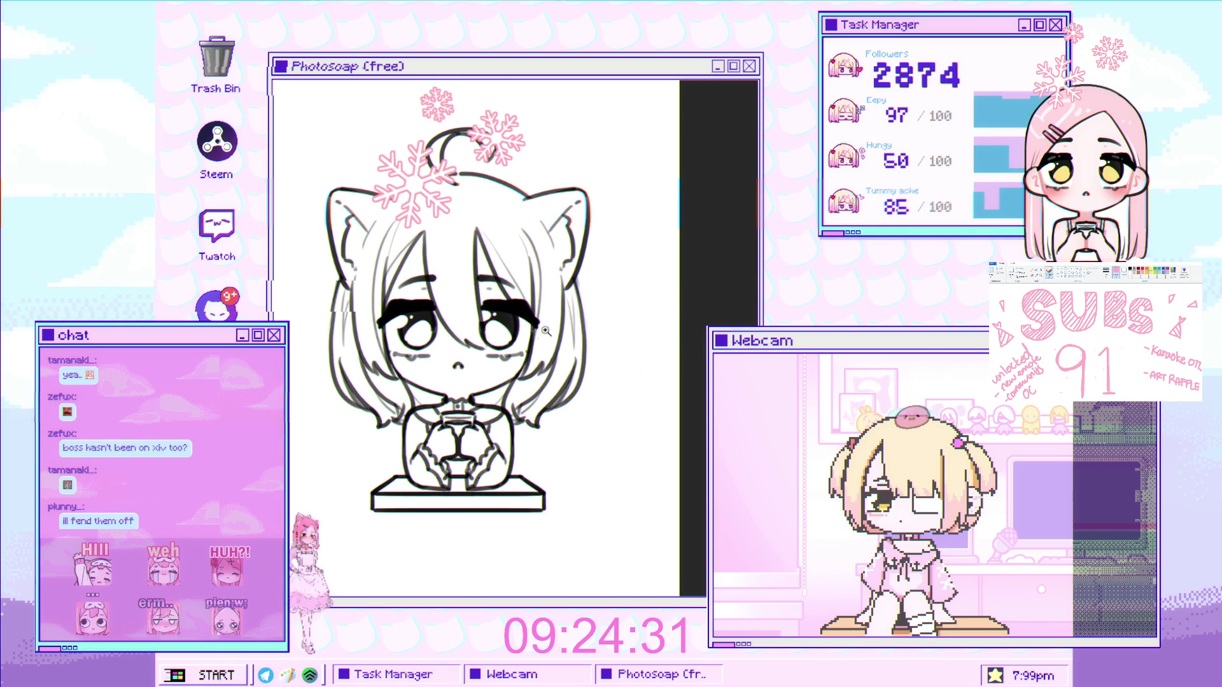
{"action": "scroll", "coordinate": [566, 295], "scroll_direction": "down", "scroll_amount": 3}
{"action": "scroll", "coordinate": [567, 295], "scroll_direction": "up", "scroll_amount": 3}
{"action": "scroll", "coordinate": [607, 275], "scroll_direction": "down", "scroll_amount": 2}
{"action": "scroll", "coordinate": [606, 275], "scroll_direction": "up", "scroll_amount": 1}
{"action": "scroll", "coordinate": [606, 275], "scroll_direction": "down", "scroll_amount": 5}
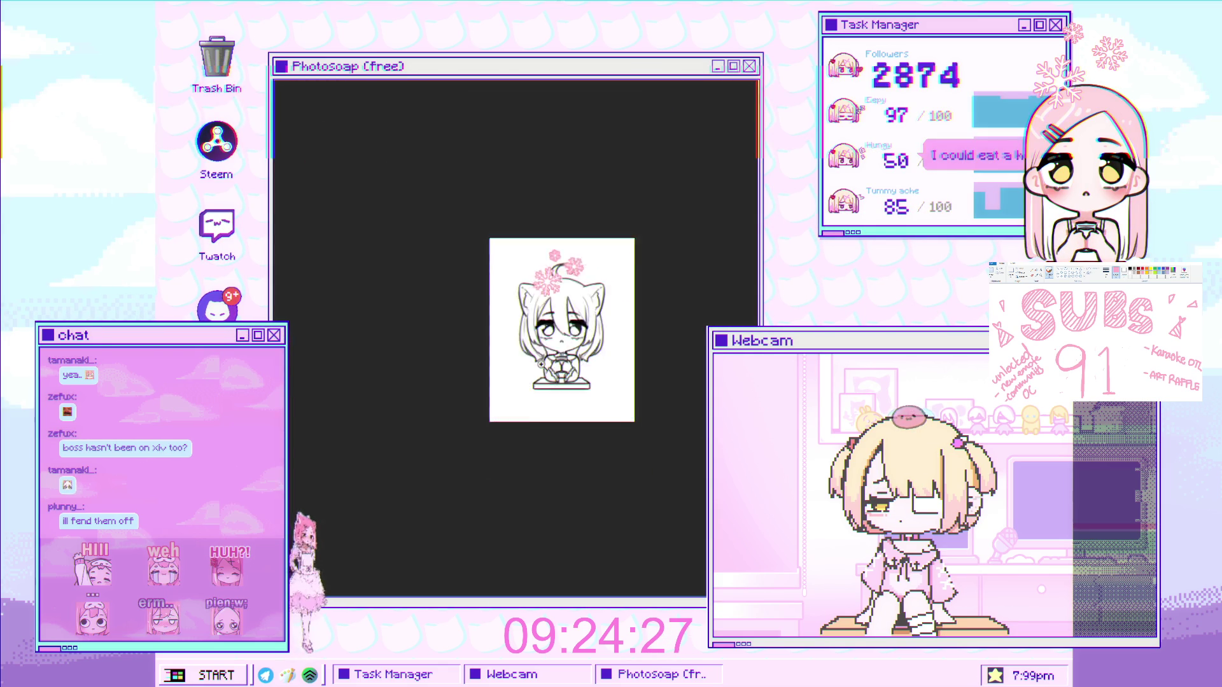
{"action": "scroll", "coordinate": [569, 369], "scroll_direction": "up", "scroll_amount": 3}
{"action": "scroll", "coordinate": [570, 369], "scroll_direction": "up", "scroll_amount": 3}
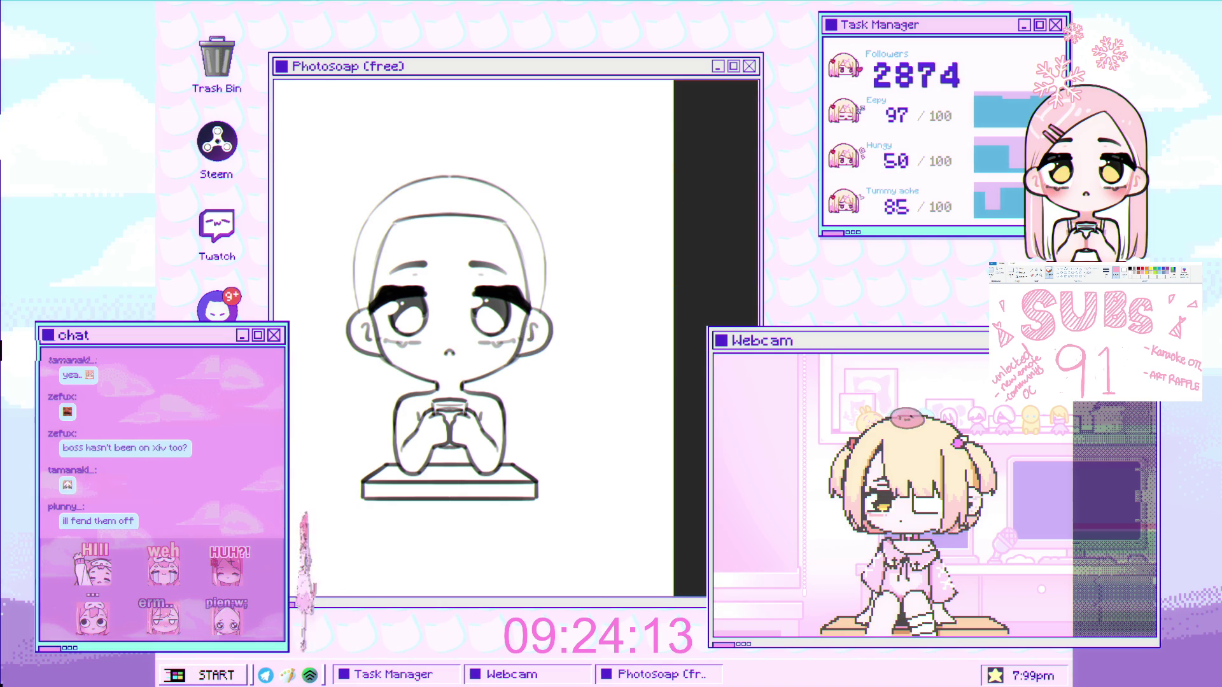
Zoom in closely on the character's face and forehead
{"action": "key", "text": "ctrl+plus"}
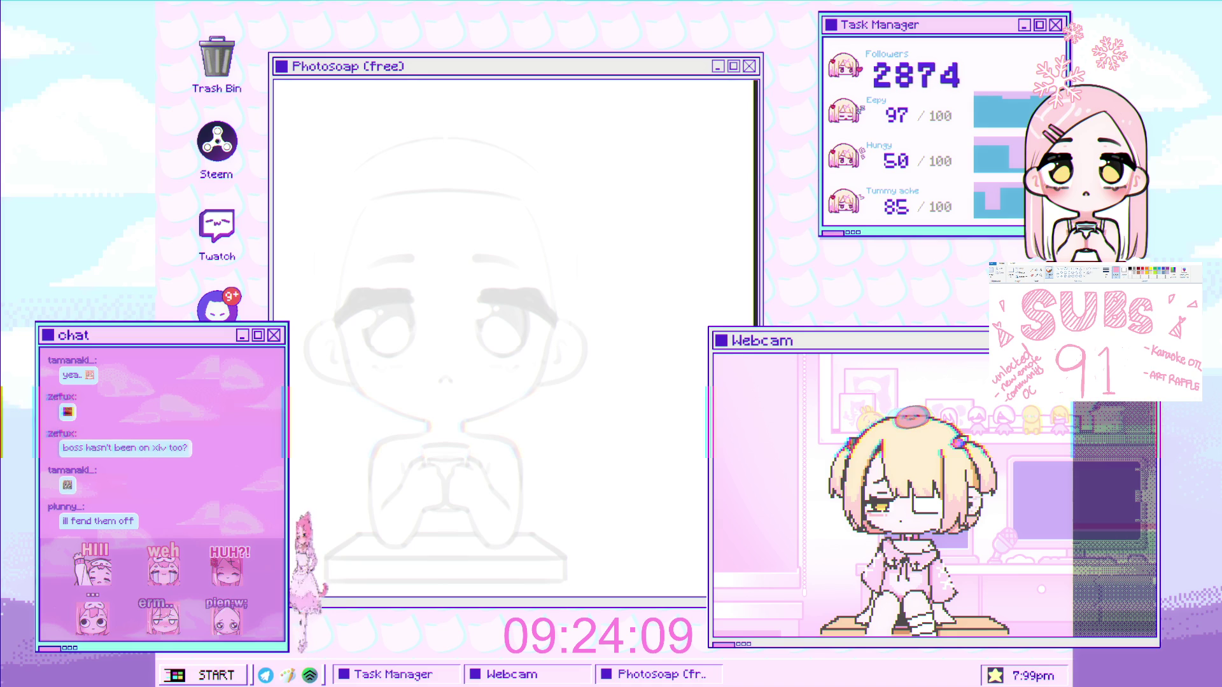
{"action": "left_click", "coordinate": [492, 300]}
{"action": "left_click", "coordinate": [492, 299]}
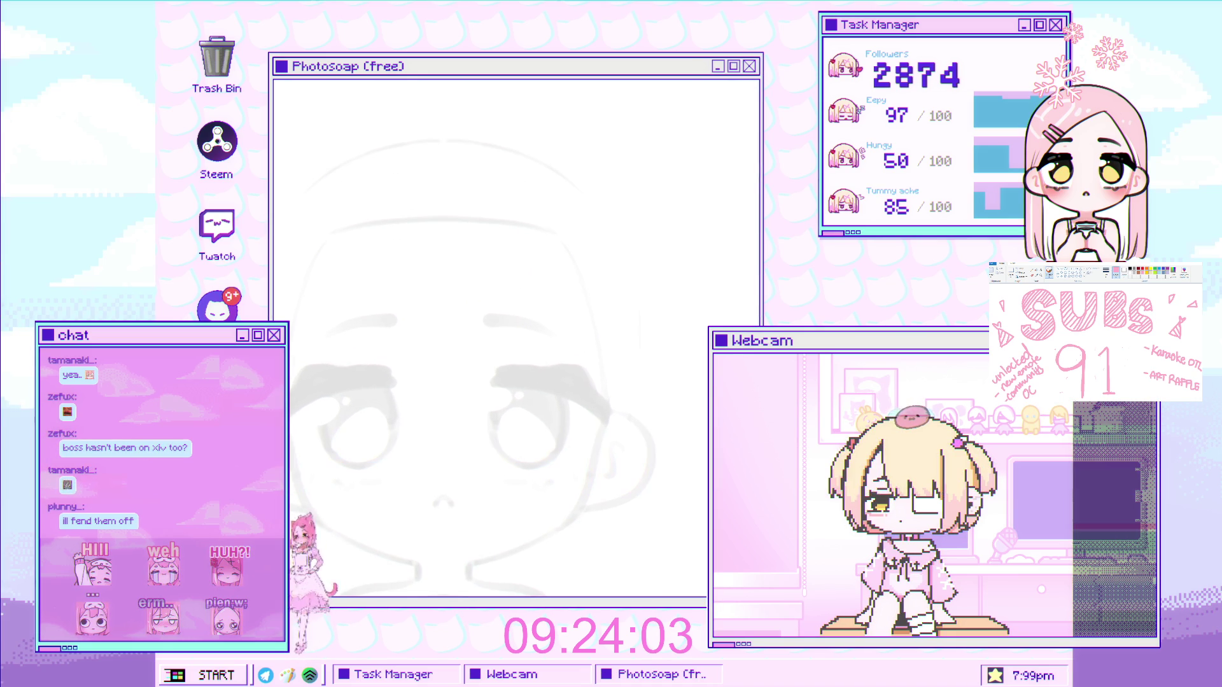
{"action": "left_click", "coordinate": [444, 212]}
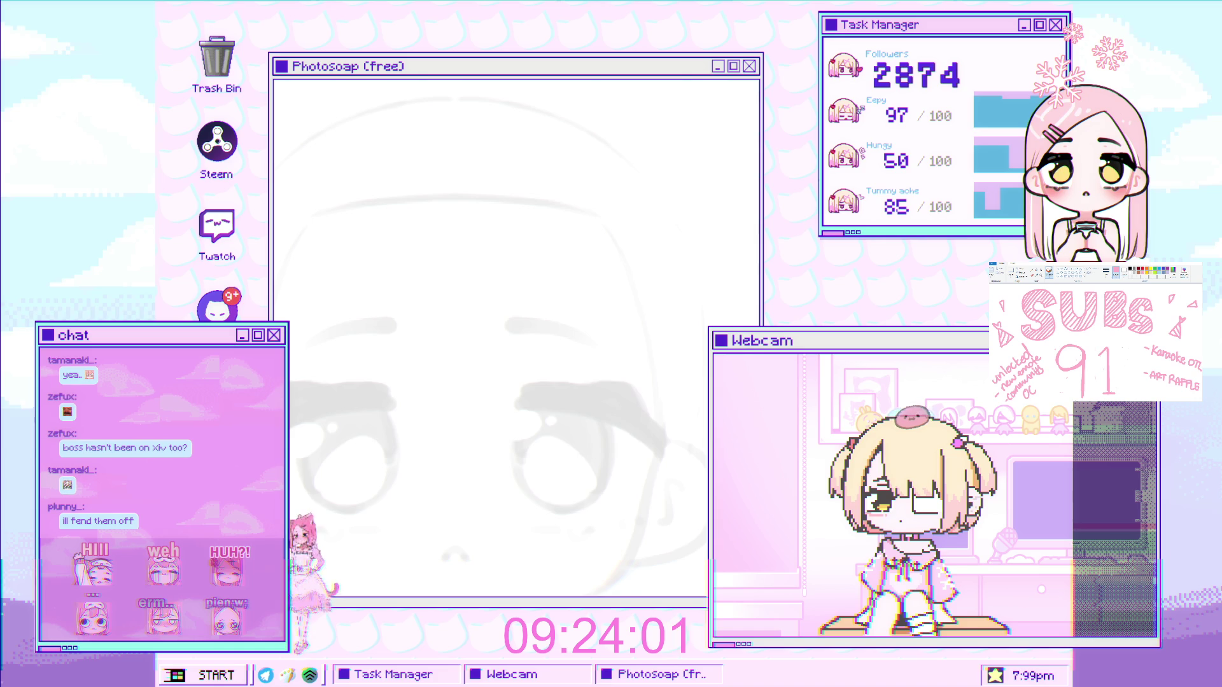
With the brush, draw the left bangs strand and a pointed fringe extending right, redrawing after undos
{"action": "key", "text": "b"}
{"action": "left_click_drag", "start_coordinate": [361, 192], "coordinate": [404, 436]}
{"action": "key", "text": "ctrl+z"}
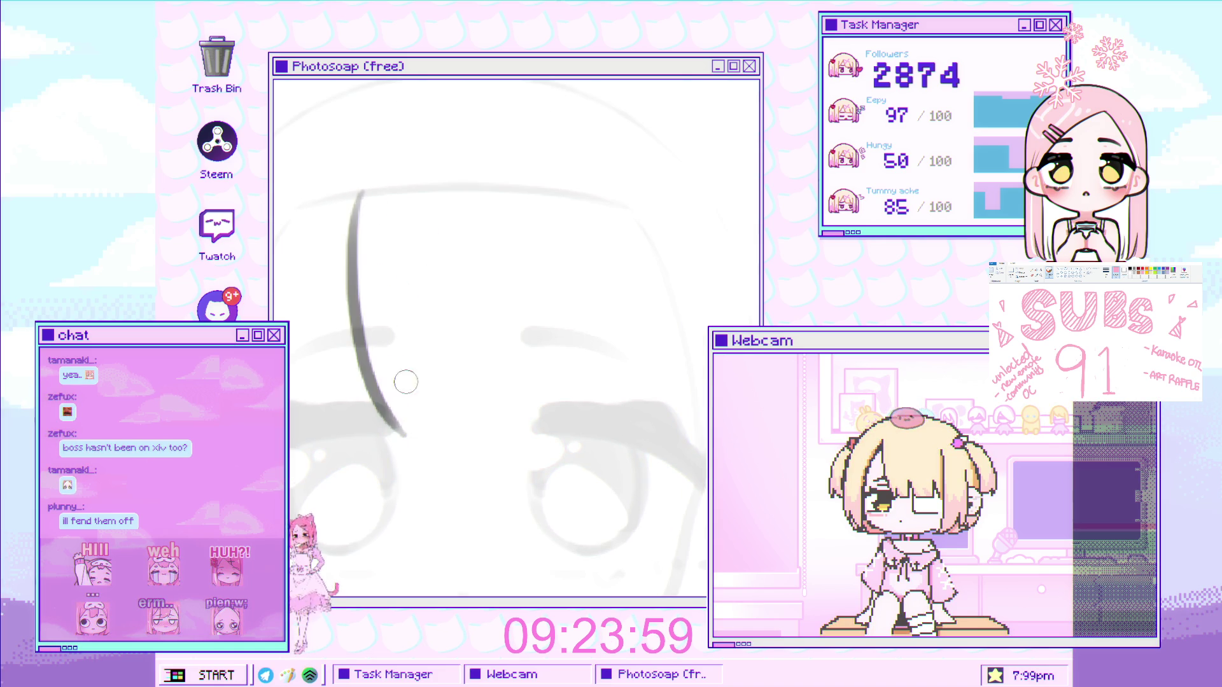
{"action": "key", "text": "ctrl+z"}
{"action": "mouse_move", "coordinate": [363, 200]}
{"action": "left_mouse_down"}
{"action": "mouse_move", "coordinate": [401, 438]}
{"action": "mouse_move", "coordinate": [407, 402]}
{"action": "mouse_move", "coordinate": [458, 440]}
{"action": "left_mouse_up"}
{"action": "key", "text": "ctrl+z"}
{"action": "mouse_move", "coordinate": [407, 402]}
{"action": "left_mouse_down"}
{"action": "mouse_move", "coordinate": [458, 433]}
{"action": "mouse_move", "coordinate": [525, 439]}
{"action": "left_mouse_up"}
Add a vertical strand right of the fringe and a diagonal strand from its top
{"action": "left_click_drag", "start_coordinate": [523, 210], "coordinate": [547, 435]}
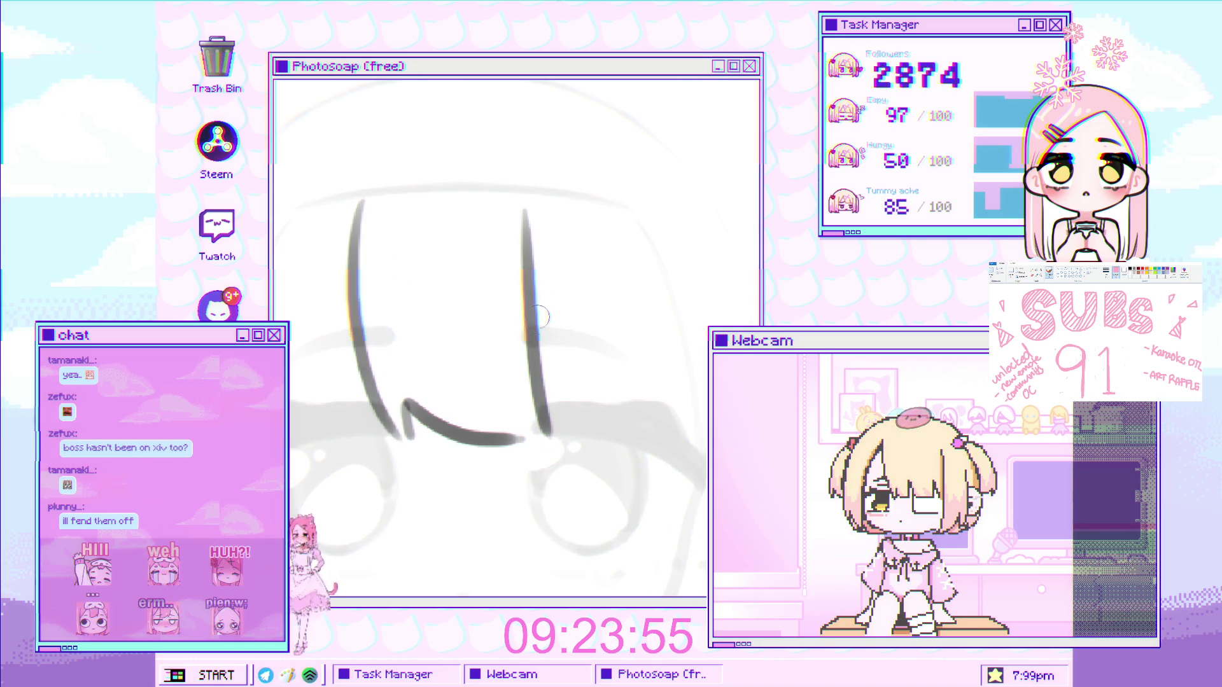
{"action": "left_click_drag", "start_coordinate": [525, 313], "coordinate": [443, 332]}
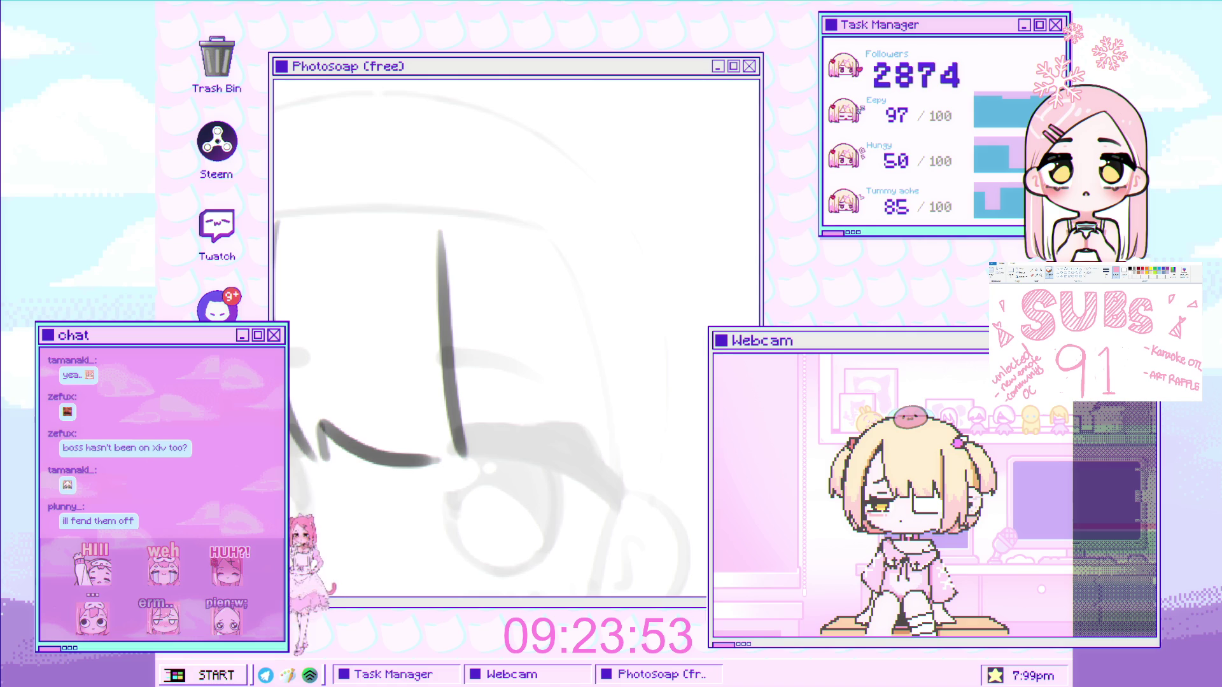
{"action": "left_click_drag", "start_coordinate": [439, 229], "coordinate": [548, 422]}
{"action": "key", "text": "ctrl+z"}
{"action": "mouse_move", "coordinate": [443, 221]}
{"action": "left_mouse_down"}
{"action": "mouse_move", "coordinate": [550, 394]}
{"action": "mouse_move", "coordinate": [716, 325]}
{"action": "left_mouse_up"}
Draw a left diagonal hair strand, redrawing it twice until it fits
{"action": "mouse_move", "coordinate": [438, 153]}
{"action": "left_mouse_down"}
{"action": "mouse_move", "coordinate": [397, 191]}
{"action": "mouse_move", "coordinate": [293, 375]}
{"action": "left_mouse_up"}
{"action": "key", "text": "ctrl+z"}
{"action": "left_click_drag", "start_coordinate": [437, 153], "coordinate": [326, 363]}
{"action": "scroll", "coordinate": [437, 227], "scroll_direction": "down", "scroll_amount": 3}
{"action": "scroll", "coordinate": [436, 228], "scroll_direction": "up", "scroll_amount": 3}
{"action": "key", "text": "ctrl+z"}
{"action": "left_click_drag", "start_coordinate": [469, 109], "coordinate": [382, 314]}
{"action": "scroll", "coordinate": [487, 255], "scroll_direction": "down", "scroll_amount": 2}
{"action": "scroll", "coordinate": [487, 254], "scroll_direction": "up", "scroll_amount": 2}
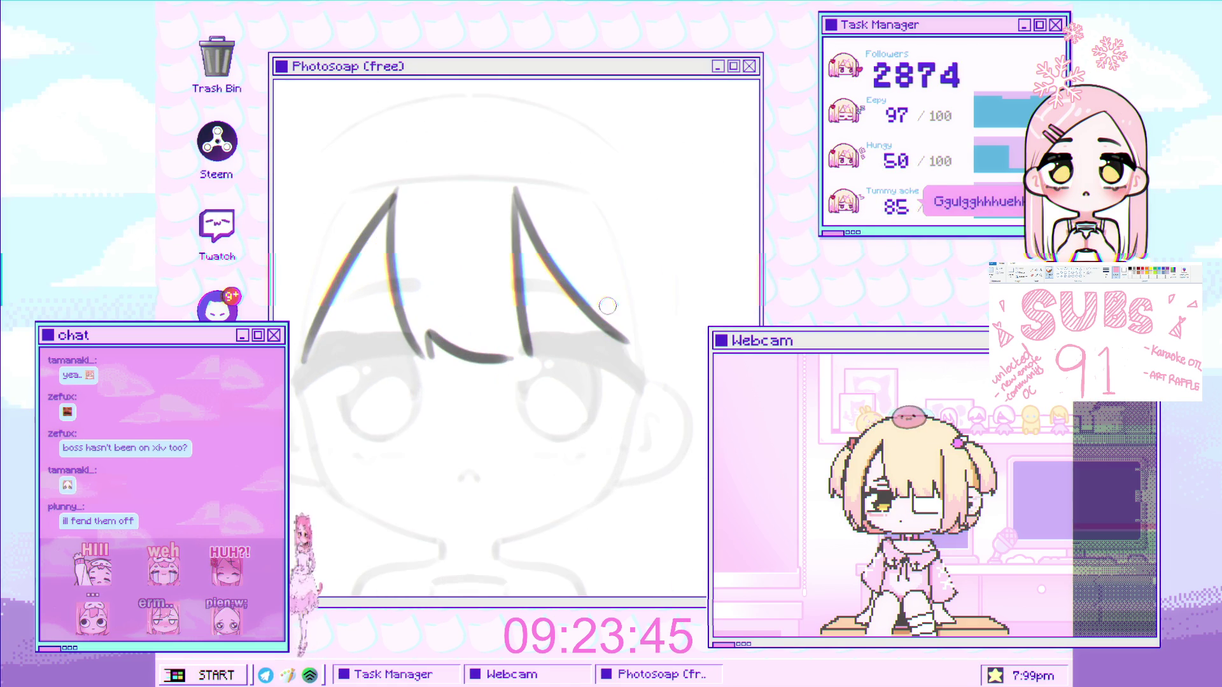
Turn on mirror symmetry and draw a long side strand mirrored on both sides
{"action": "key", "text": "ctrl+semicolon"}
{"action": "scroll", "coordinate": [383, 263], "scroll_direction": "up", "scroll_amount": 1}
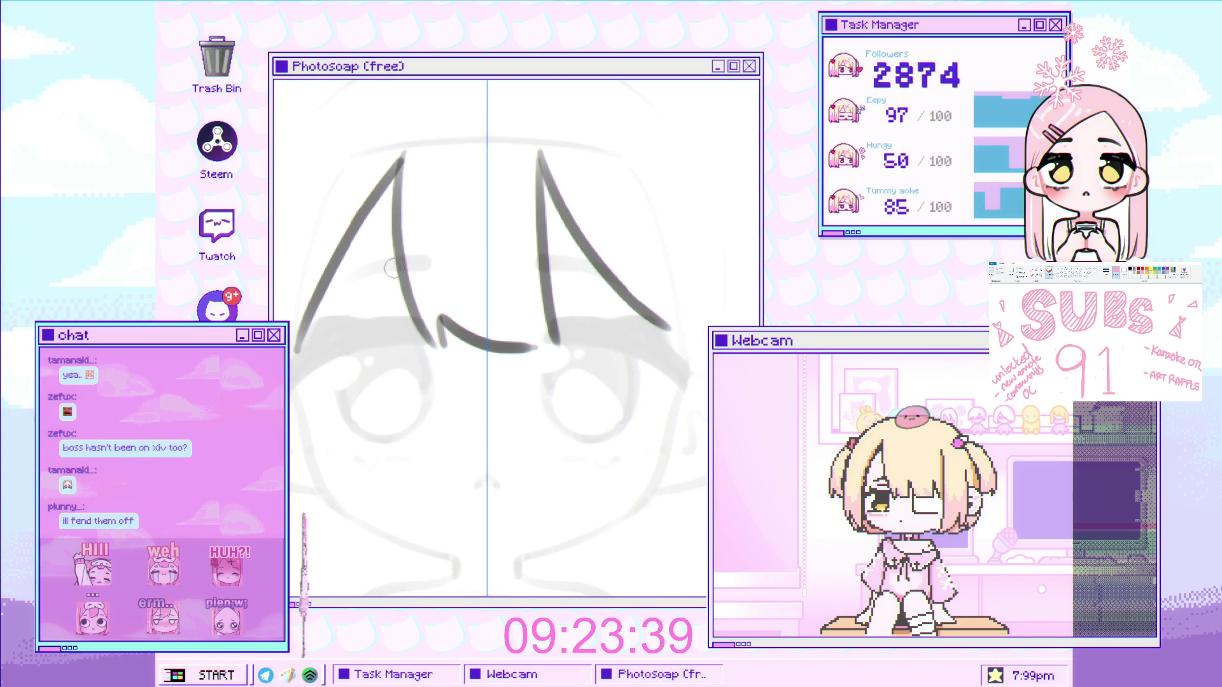
{"action": "left_click_drag", "start_coordinate": [372, 315], "coordinate": [397, 266]}
{"action": "left_click_drag", "start_coordinate": [328, 164], "coordinate": [344, 439]}
{"action": "key", "text": "ctrl+z"}
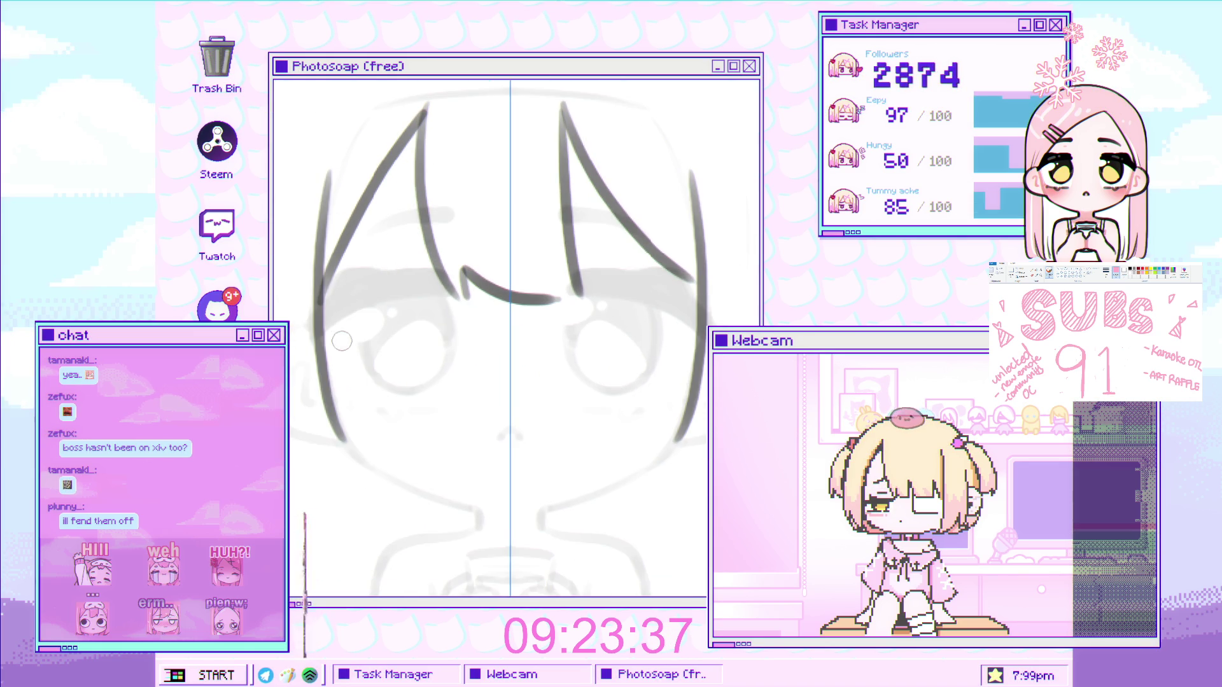